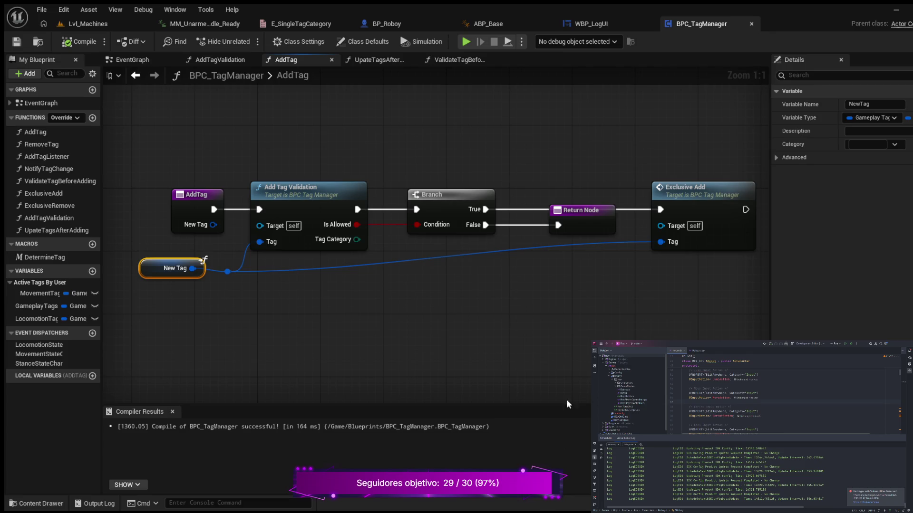
Place an UpateTagsAfterAdding call beside Exclusive Add in the AddTag graph.
scroll(525, 281, down, 2)
drag(332, 320, 405, 313)
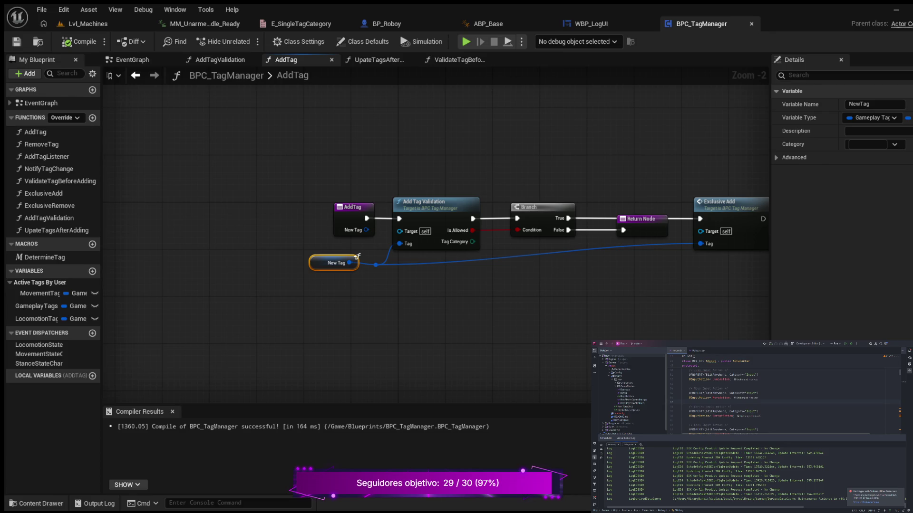
drag(440, 301, 301, 324)
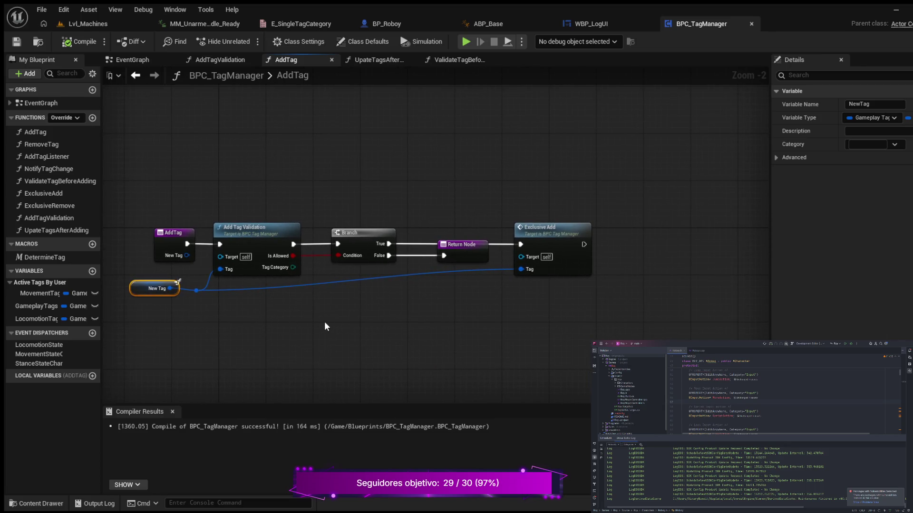
mouse_move(329, 319)
mouse_down()
mouse_move(352, 322)
mouse_move(343, 329)
mouse_up()
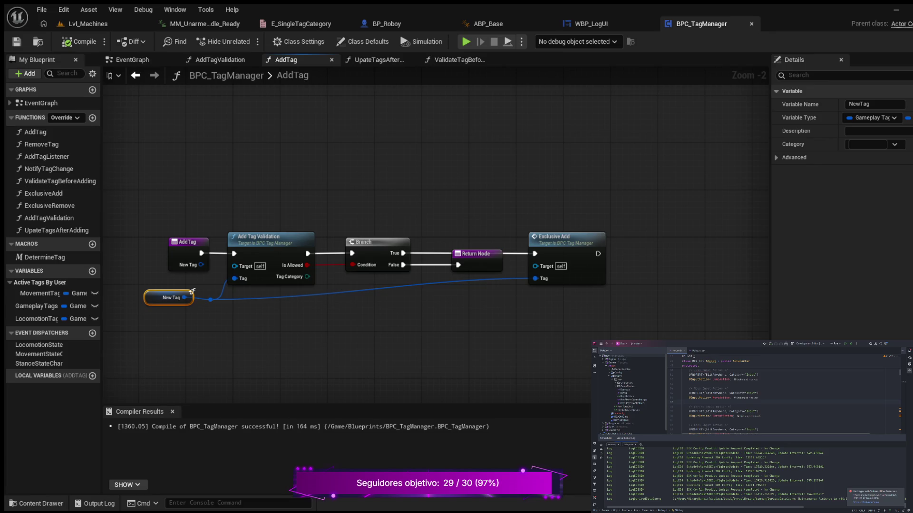
drag(137, 196, 182, 193)
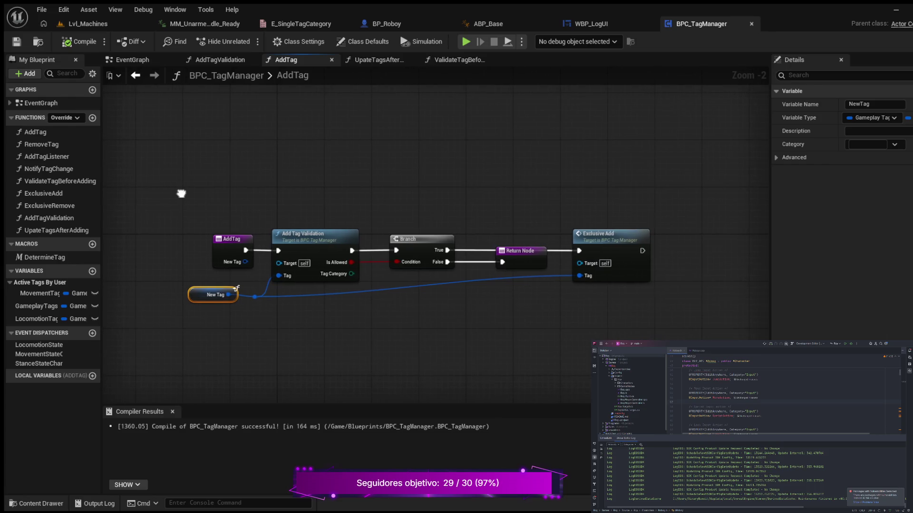
click(49, 229)
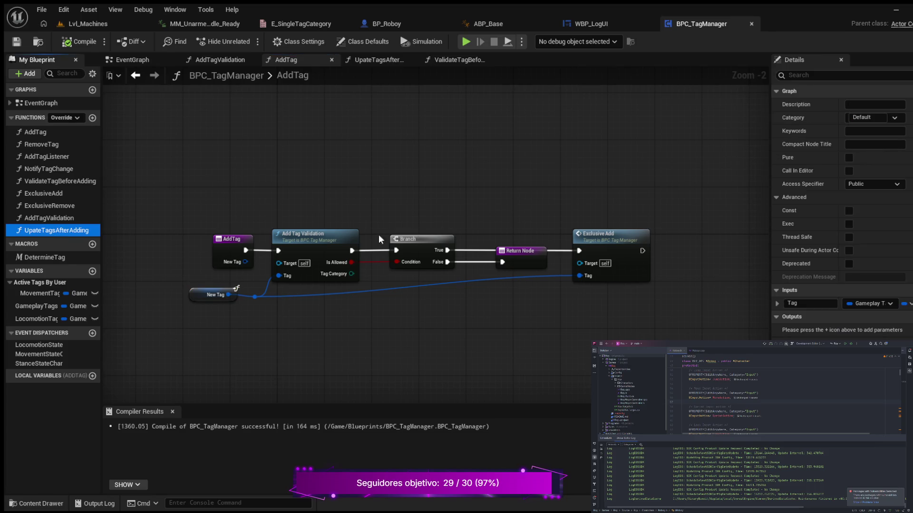
drag(689, 246, 688, 245)
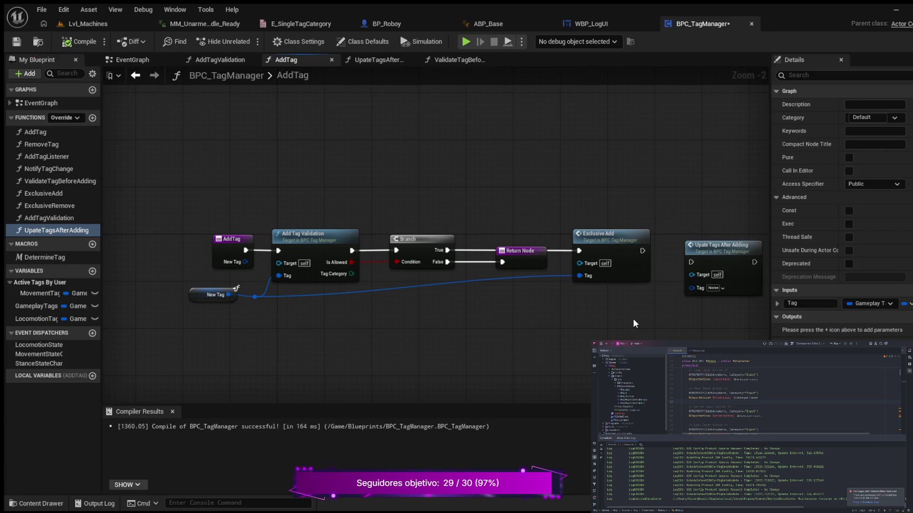
drag(632, 318, 512, 337)
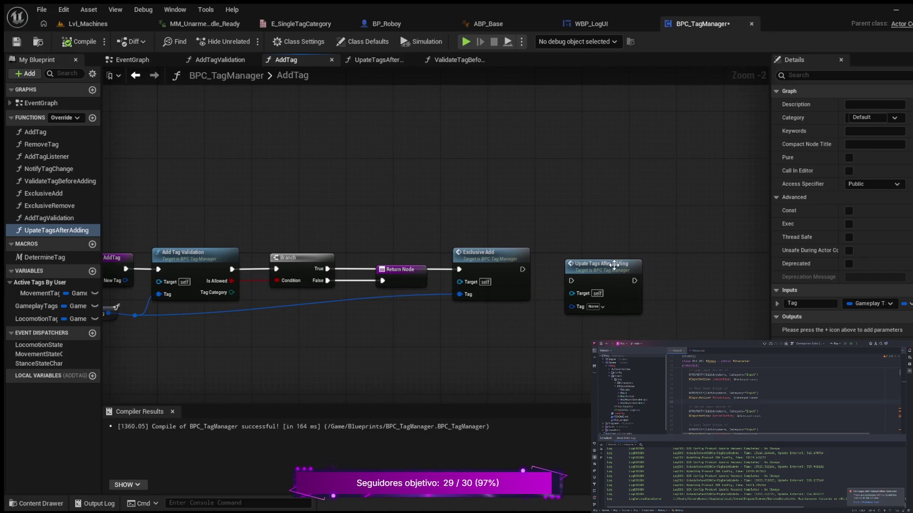
drag(614, 265, 615, 254)
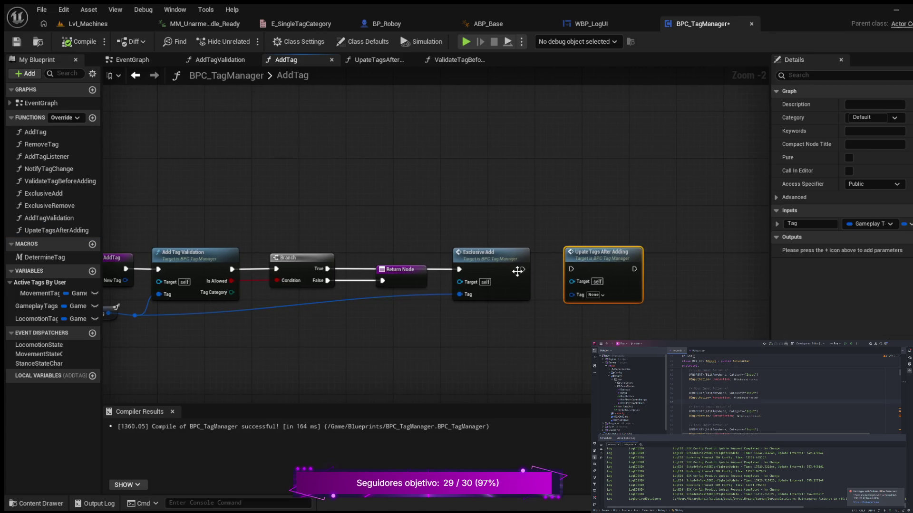
Wire Exclusive Add into the new call, compile, and open the UpateTagsAfterAdding graph.
drag(522, 269, 570, 269)
click(79, 42)
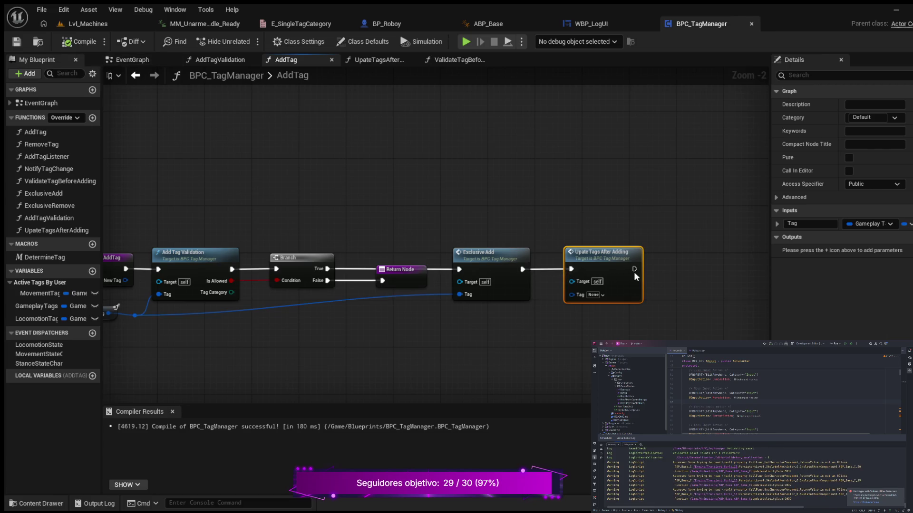
double_click(614, 271)
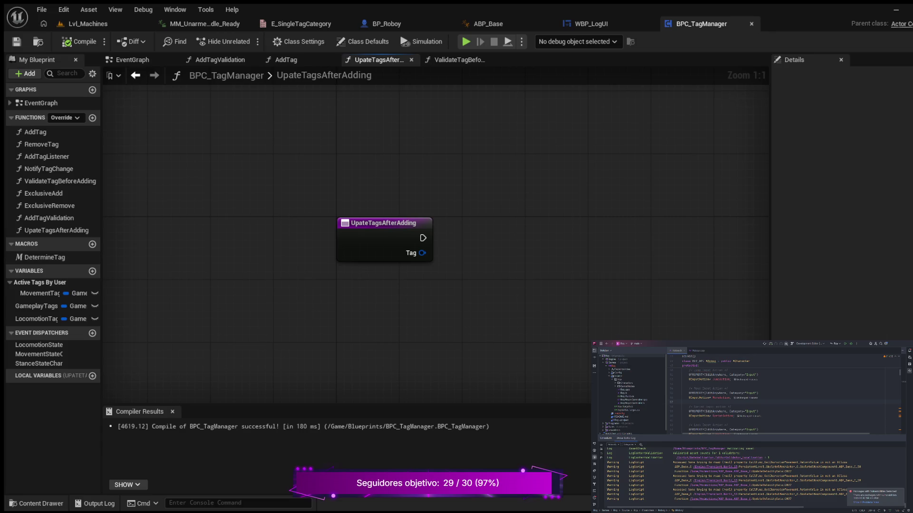
Add a second input named Tag Category to the function entry and compile with F7.
click(338, 240)
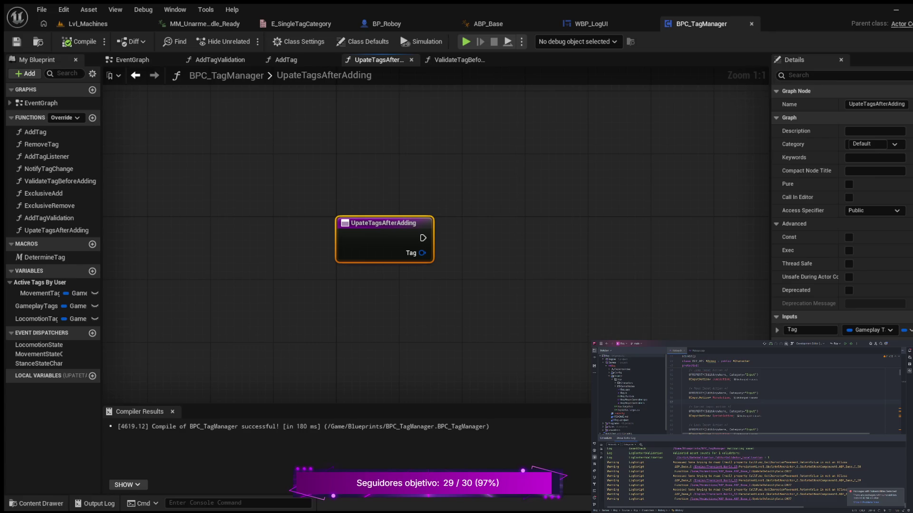
click(907, 316)
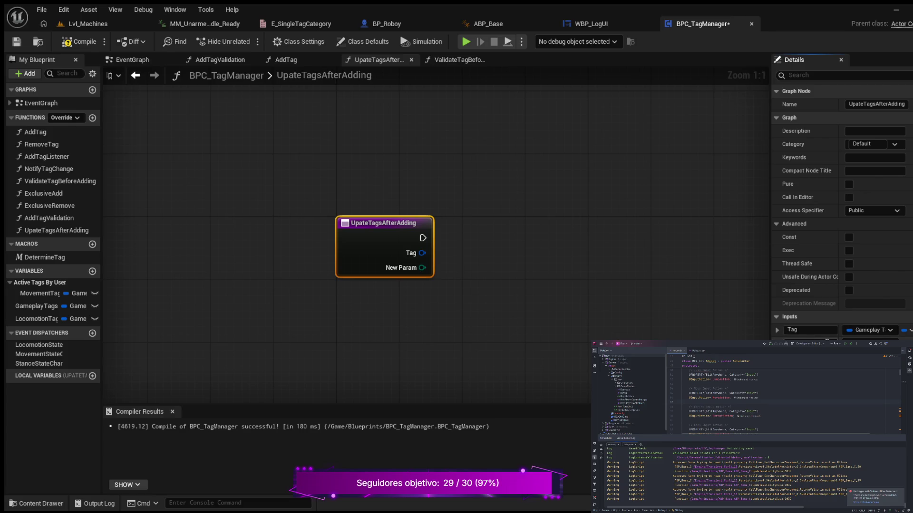
click(781, 340)
key(Return)
key(F7)
Wire Add Tag Validation's Tag Category into the call's Tag Category through a reroute, then compile.
double_click(35, 132)
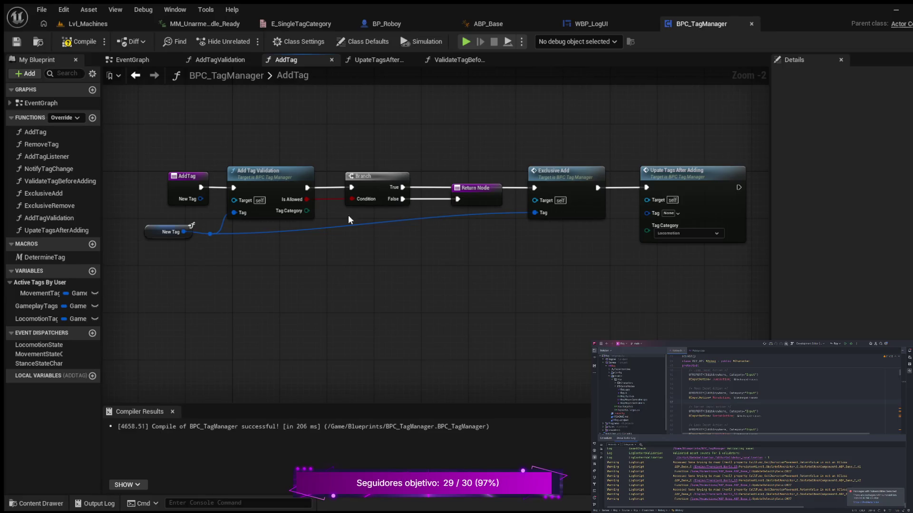
mouse_move(306, 211)
mouse_down()
mouse_move(651, 230)
mouse_move(640, 231)
mouse_up()
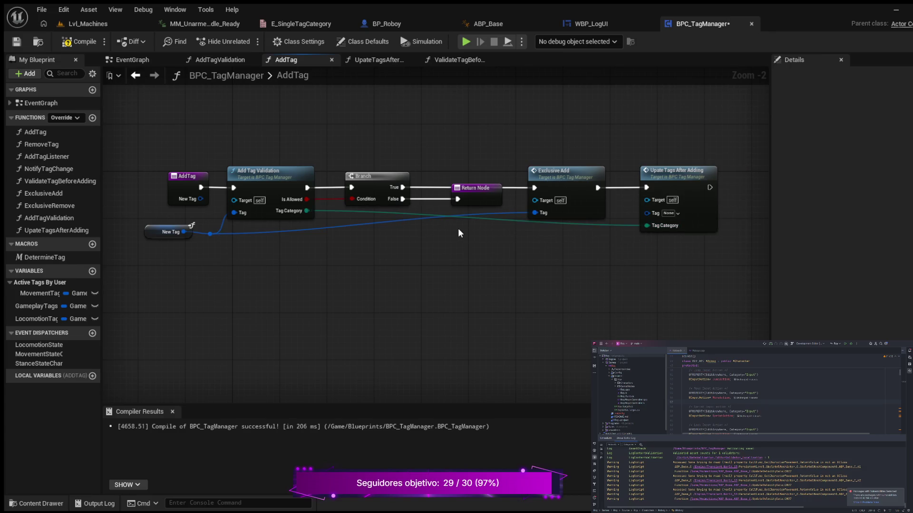
double_click(384, 210)
mouse_move(386, 209)
mouse_down()
mouse_move(386, 231)
mouse_move(347, 233)
mouse_move(368, 233)
mouse_up()
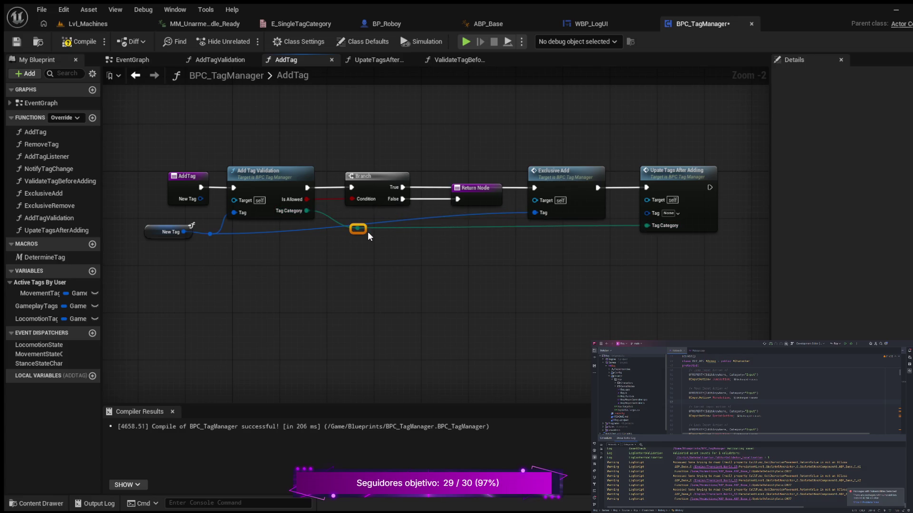
click(79, 43)
double_click(672, 175)
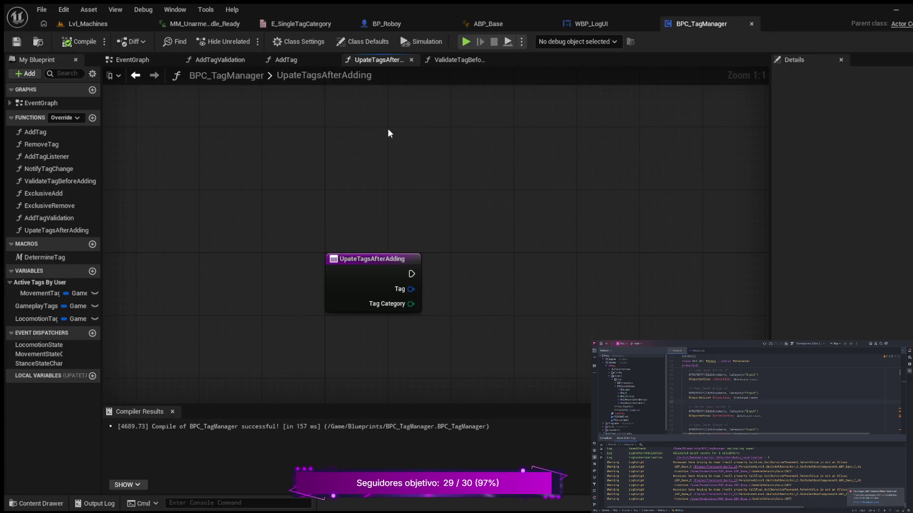
click(307, 65)
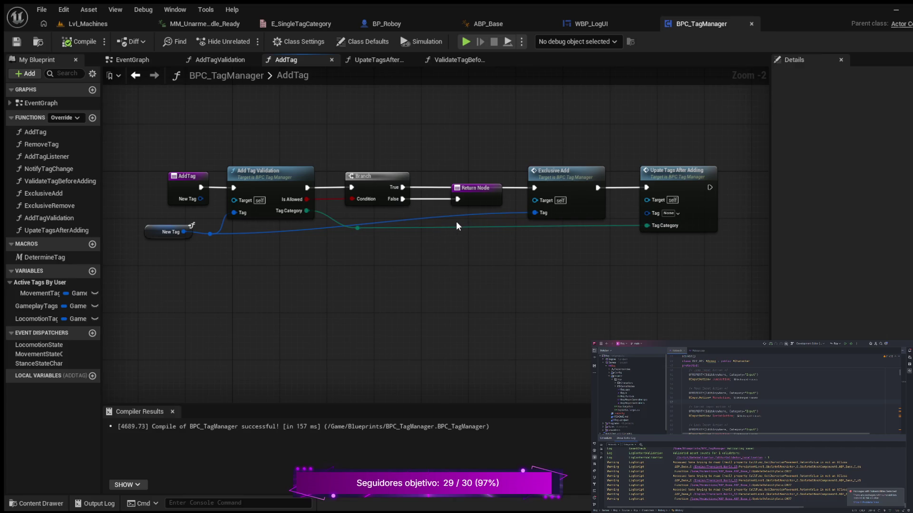
Route New Tag through reroute points into the call's Tag input, then compile and save.
double_click(426, 218)
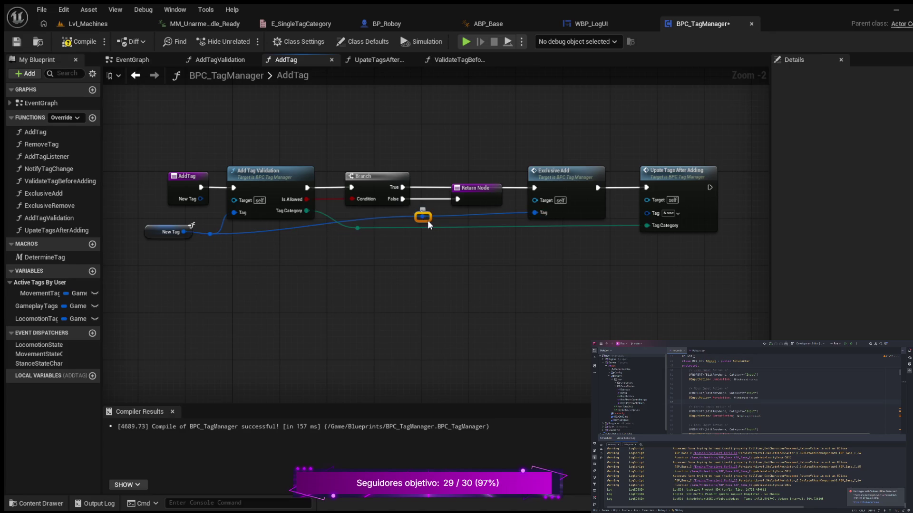
mouse_move(427, 220)
mouse_down()
mouse_move(432, 238)
mouse_move(493, 242)
mouse_up()
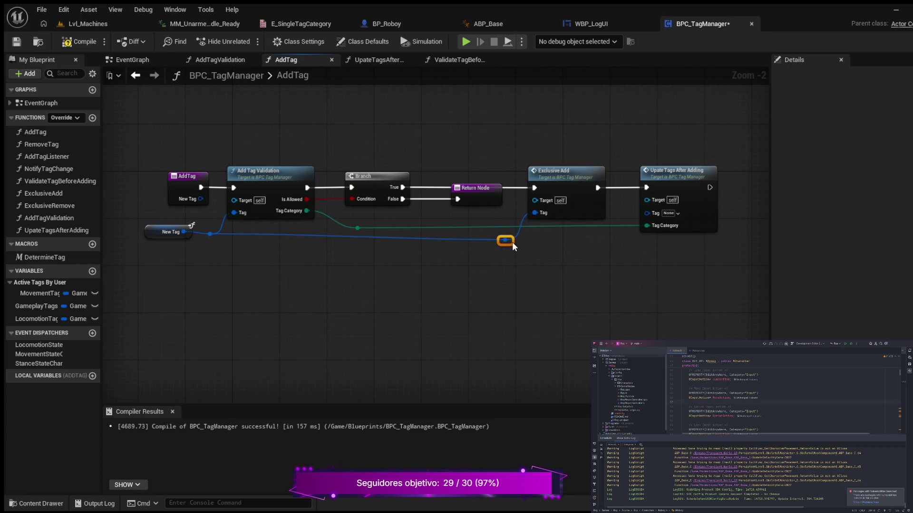
drag(511, 241, 647, 213)
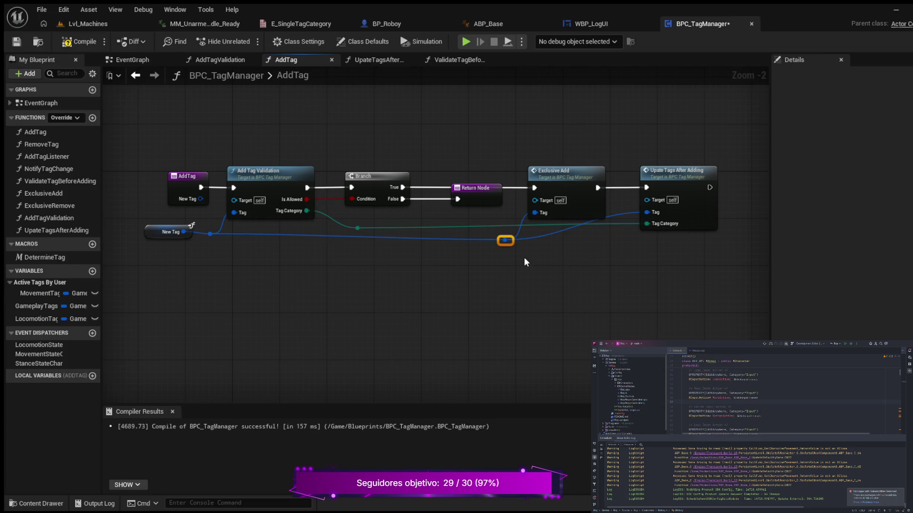
click(76, 42)
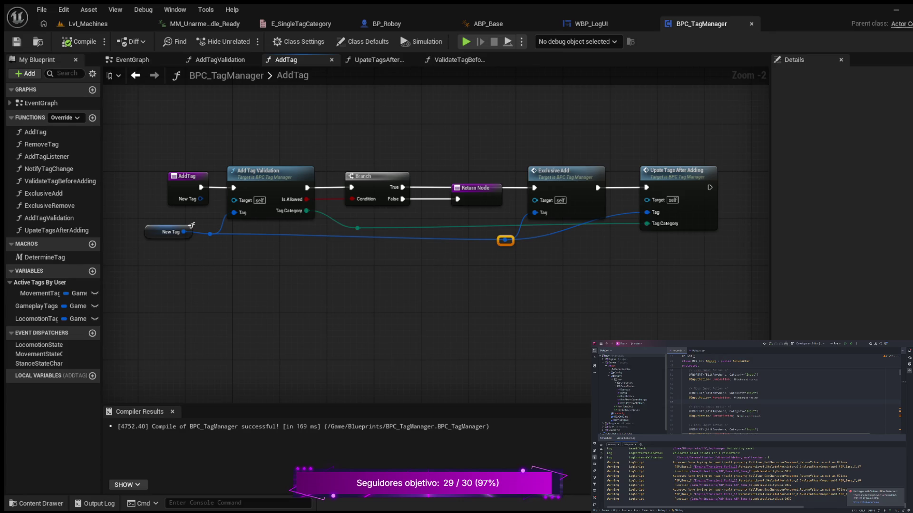
double_click(615, 215)
mouse_move(616, 215)
mouse_down()
mouse_move(619, 239)
mouse_move(610, 245)
mouse_up()
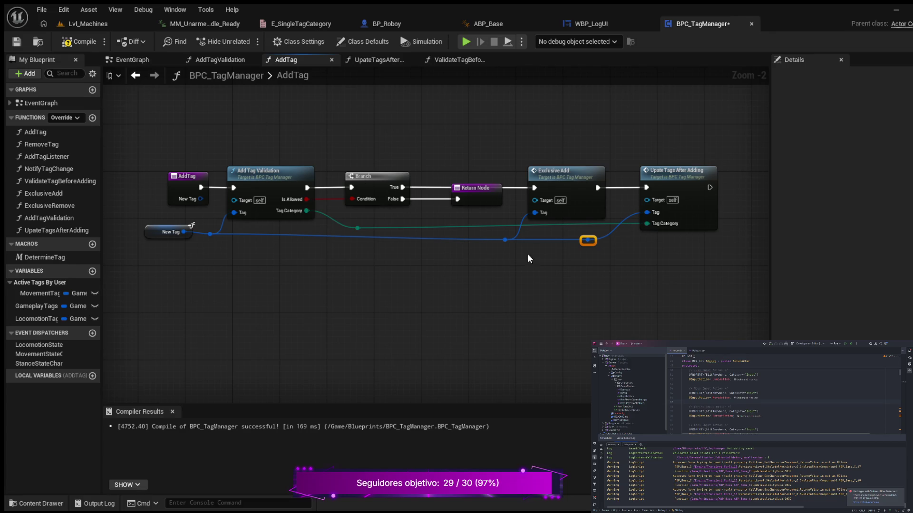
click(82, 41)
click(15, 43)
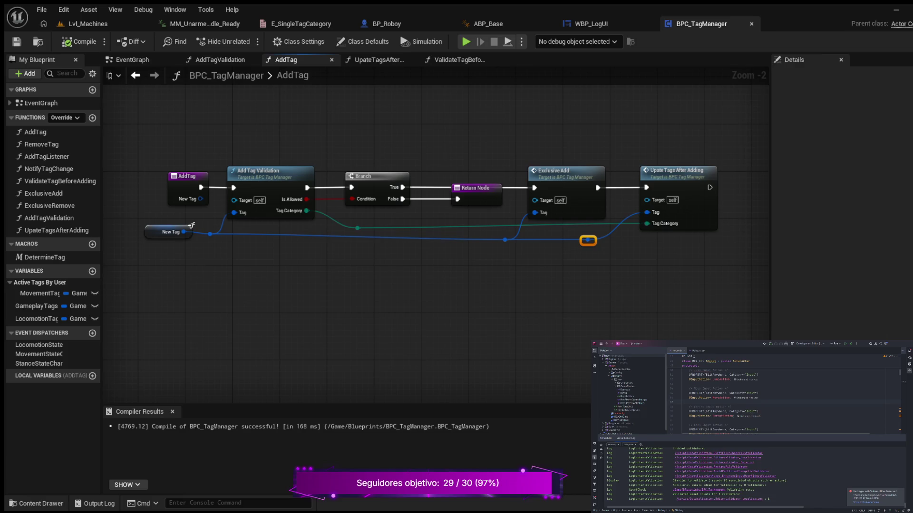
Delete the Tag Category reroute, wire Tag Category straight into the call, and compile.
drag(348, 217, 378, 233)
key(Delete)
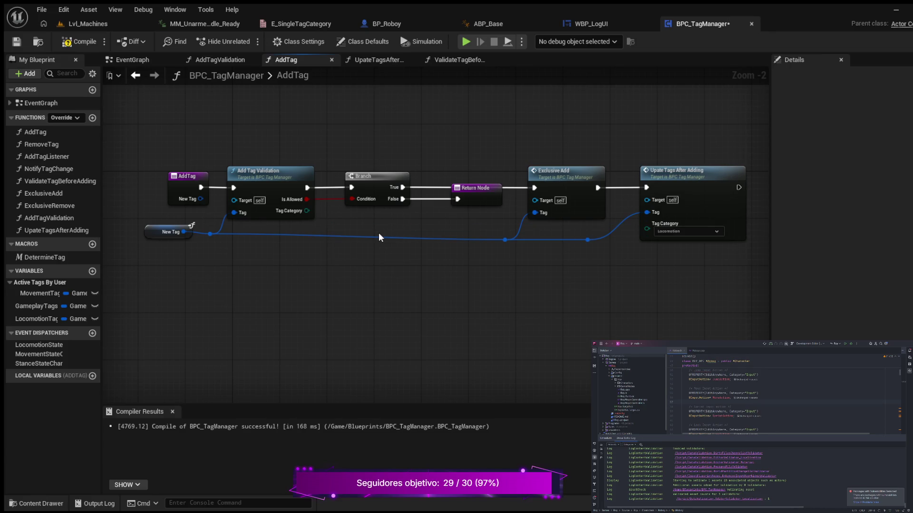
mouse_move(304, 211)
mouse_down()
mouse_move(575, 247)
mouse_move(645, 230)
mouse_up()
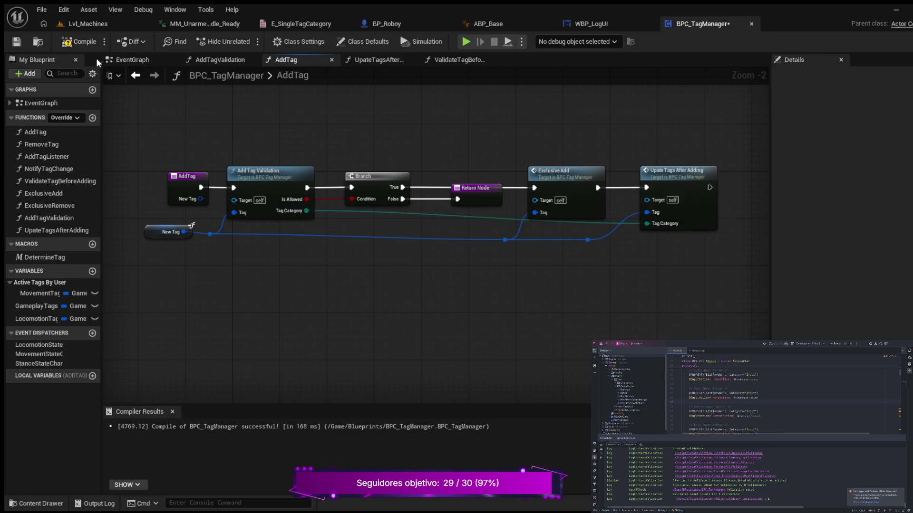
click(86, 44)
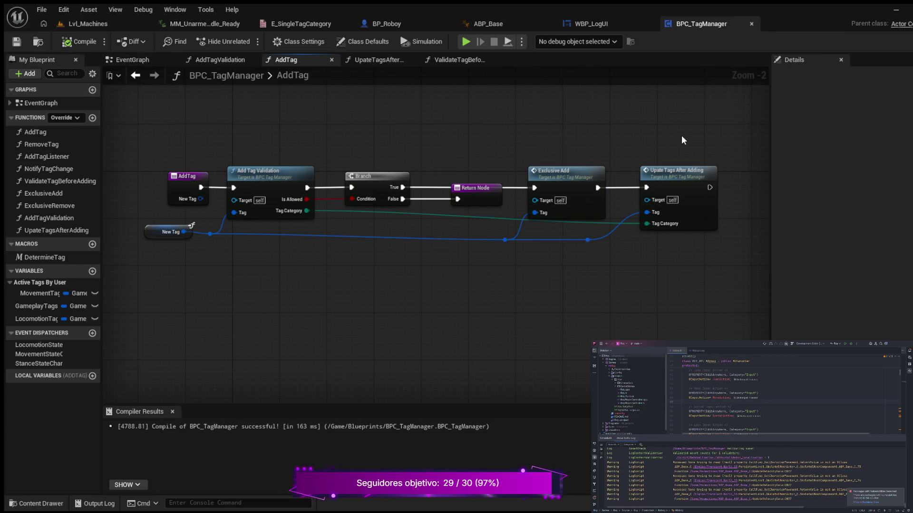
Paste a Switch on E_SingleTagCategory, driven by the entry's exec and Tag Category.
double_click(677, 184)
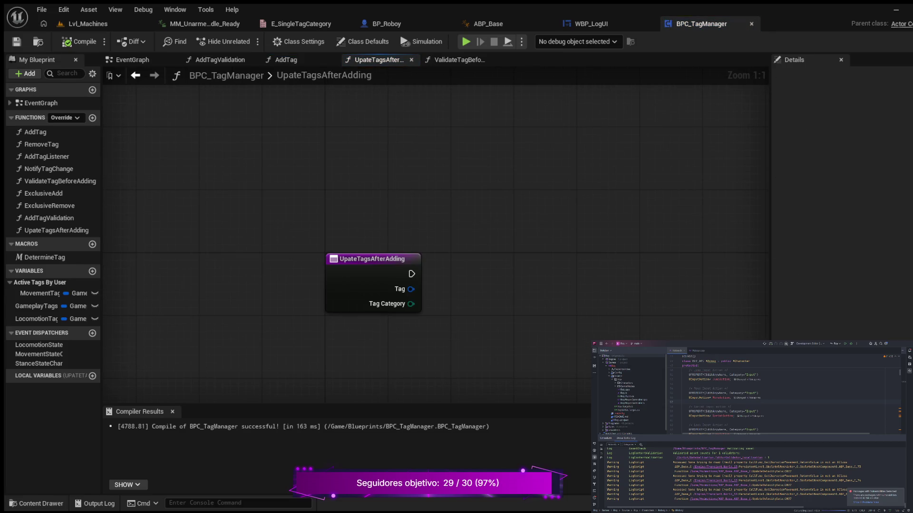
click(344, 261)
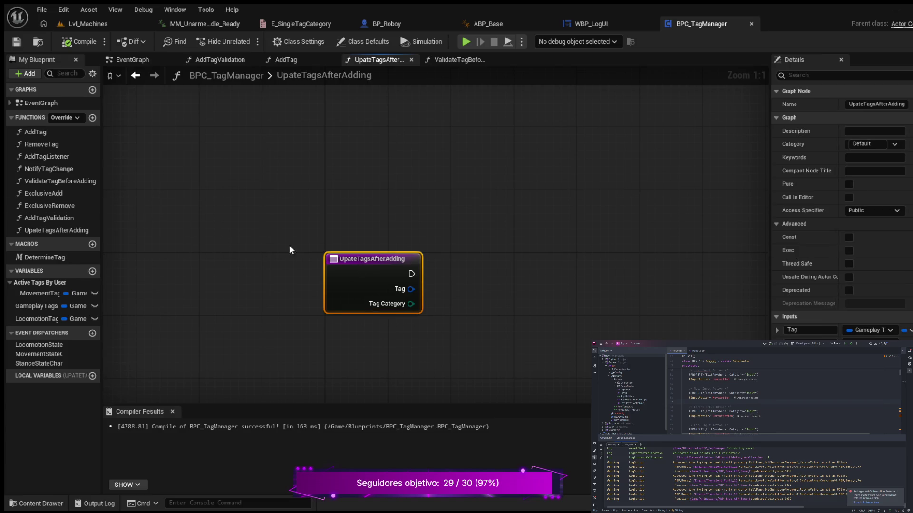
drag(289, 247, 424, 197)
click(395, 259)
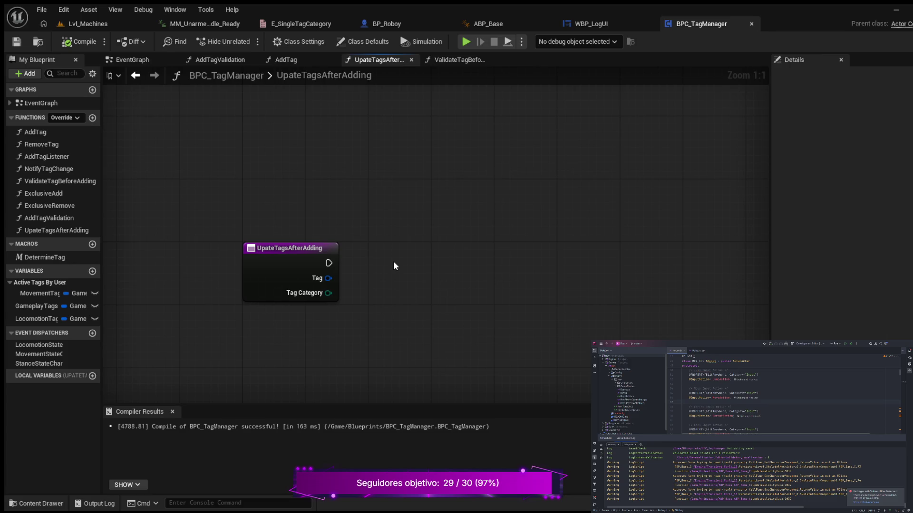
key(ctrl+v)
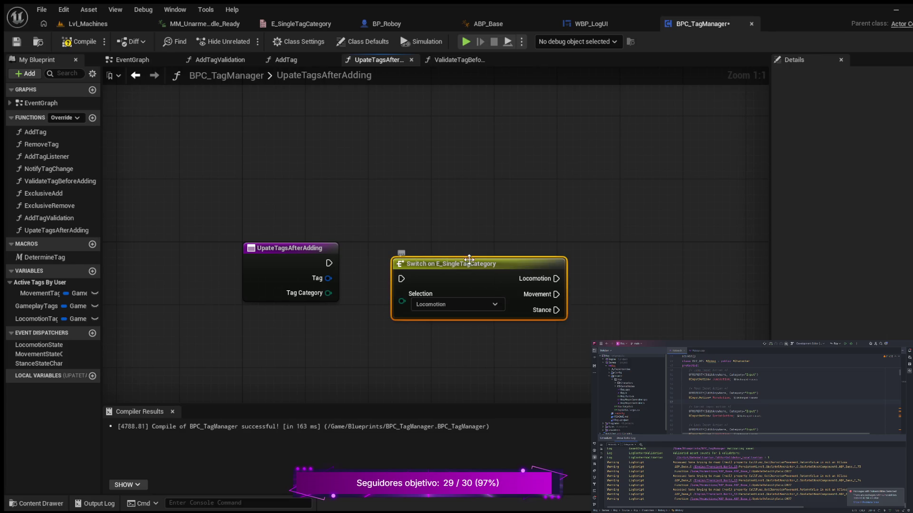
drag(481, 266, 480, 251)
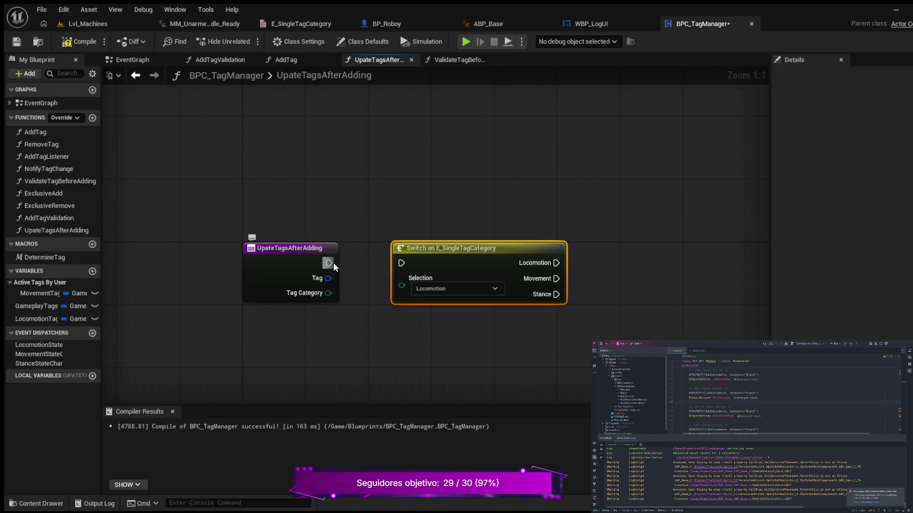
drag(329, 263, 402, 263)
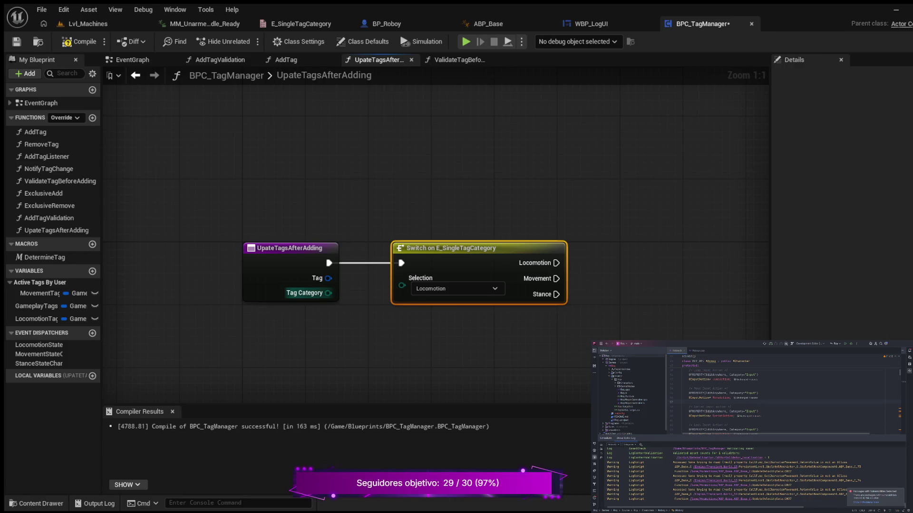
drag(328, 293, 401, 286)
click(286, 271)
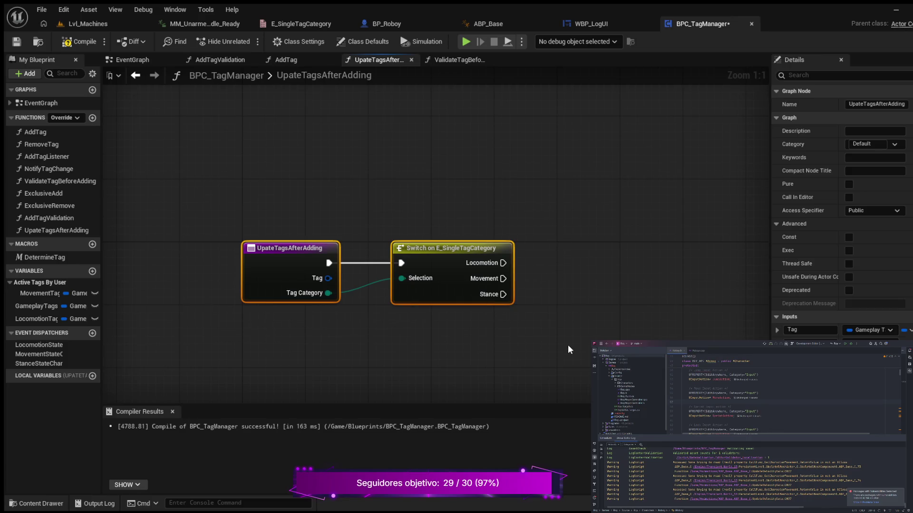
key(Up)
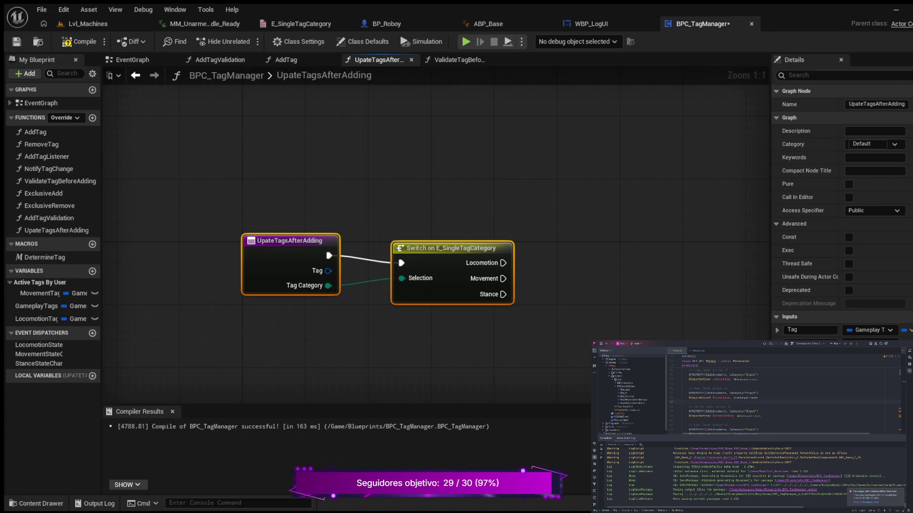
Add a new variable to the BPC_TagManager blueprint.
drag(631, 320, 598, 284)
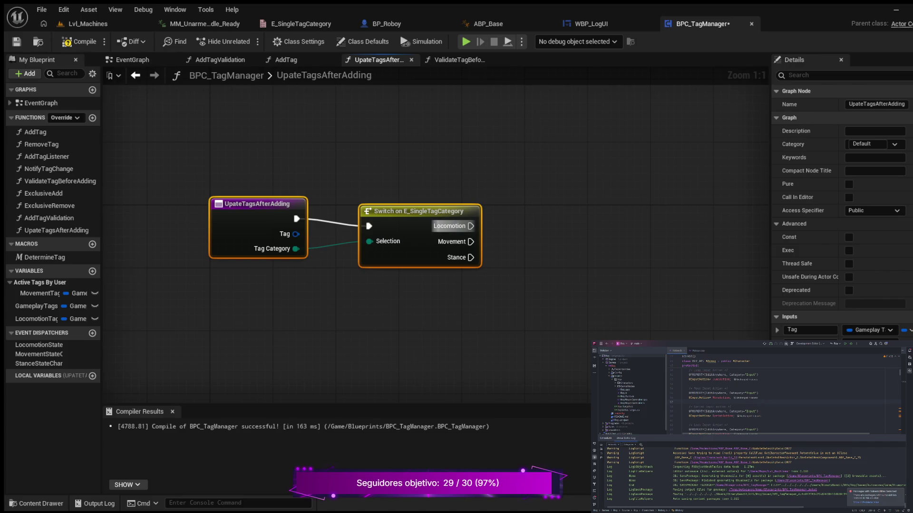
mouse_move(523, 244)
mouse_down()
mouse_move(461, 271)
mouse_move(485, 246)
mouse_up()
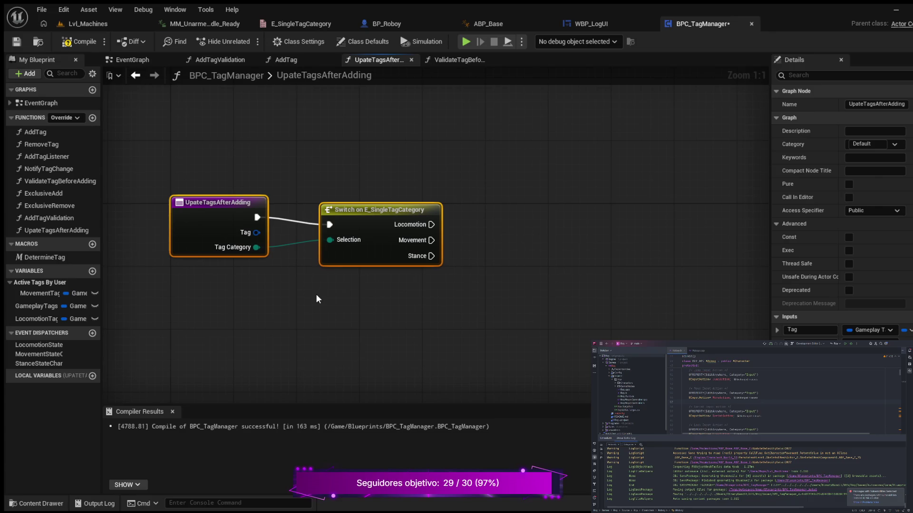
drag(315, 298, 331, 299)
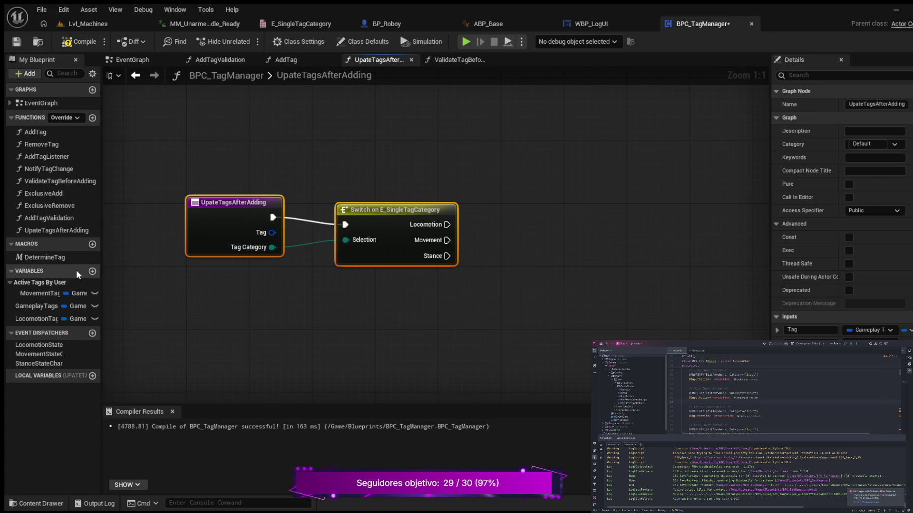
click(93, 271)
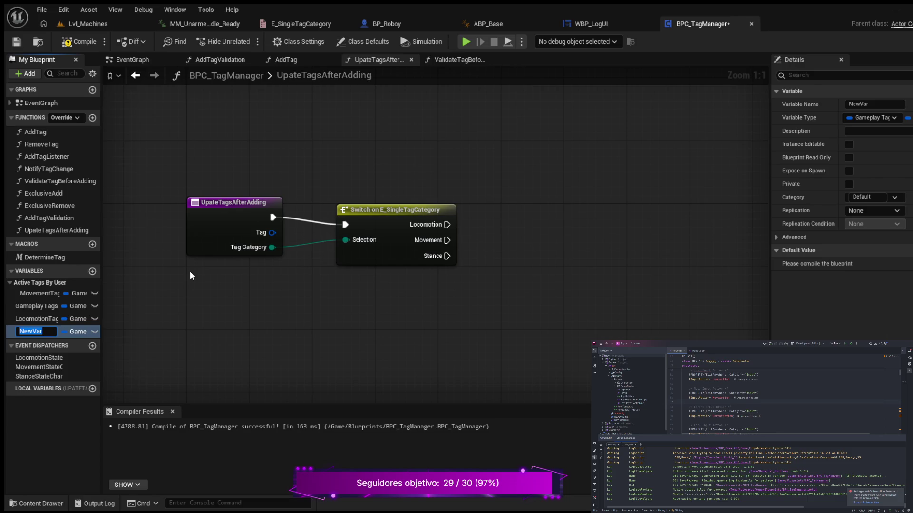
Rename the new variable to StanceTag.
text(Sta)
text(nceTage)
key(BackSpace)
key(Return)
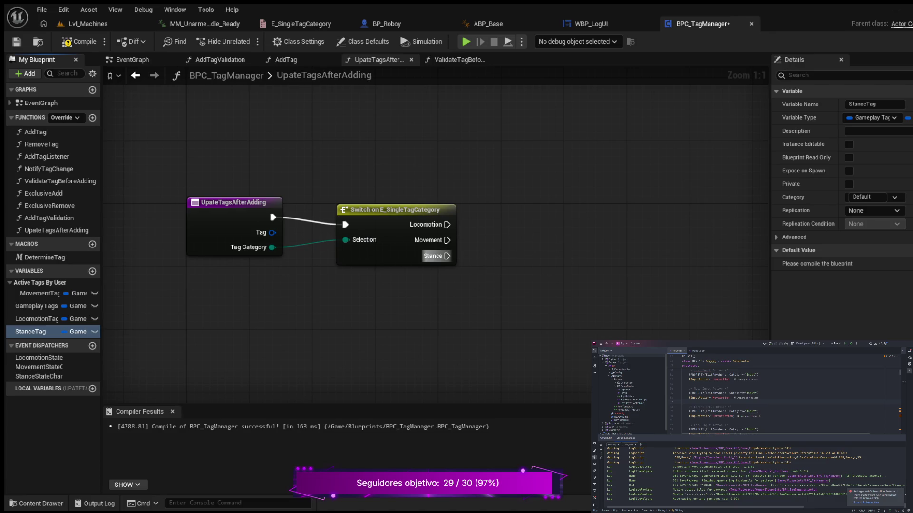
Add Exclusive Remove on the Stance branch with a StanceTag getter as its Tag.
mouse_move(447, 256)
mouse_down()
mouse_move(539, 247)
mouse_move(542, 257)
mouse_up()
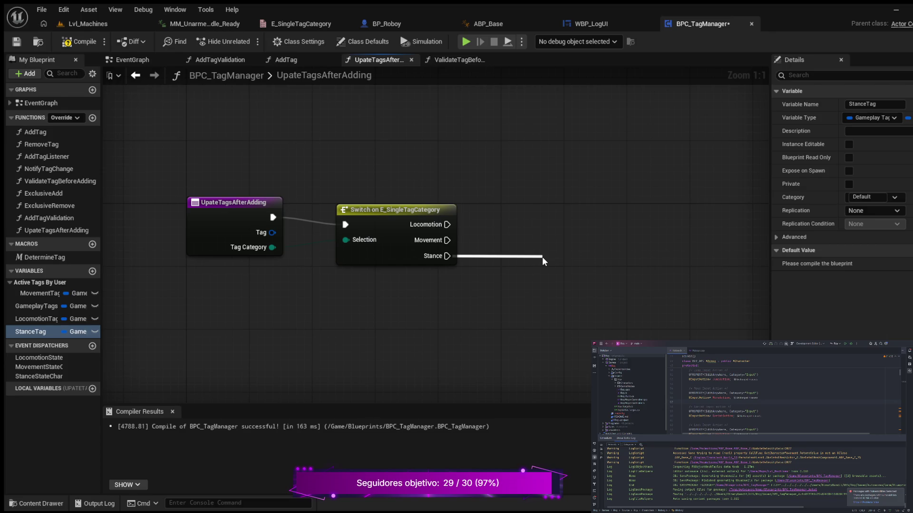
key(Return)
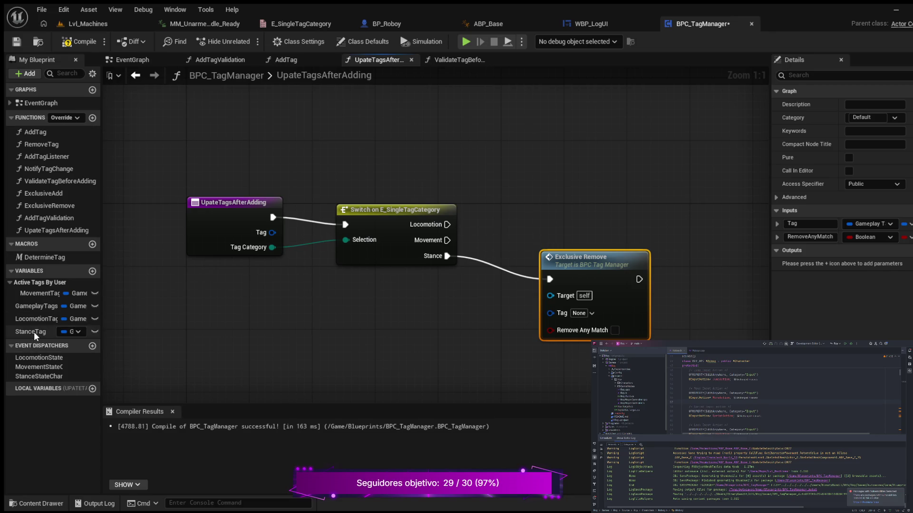
drag(33, 332, 380, 314)
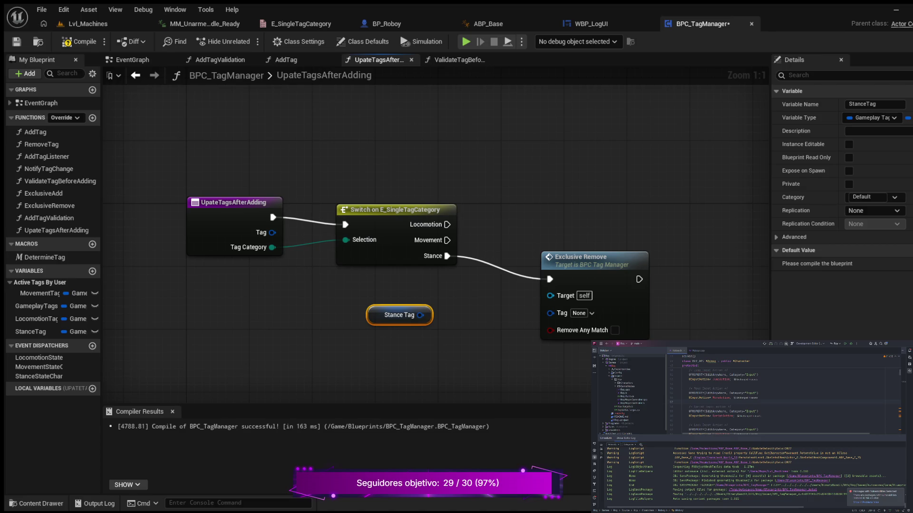
drag(420, 315, 547, 312)
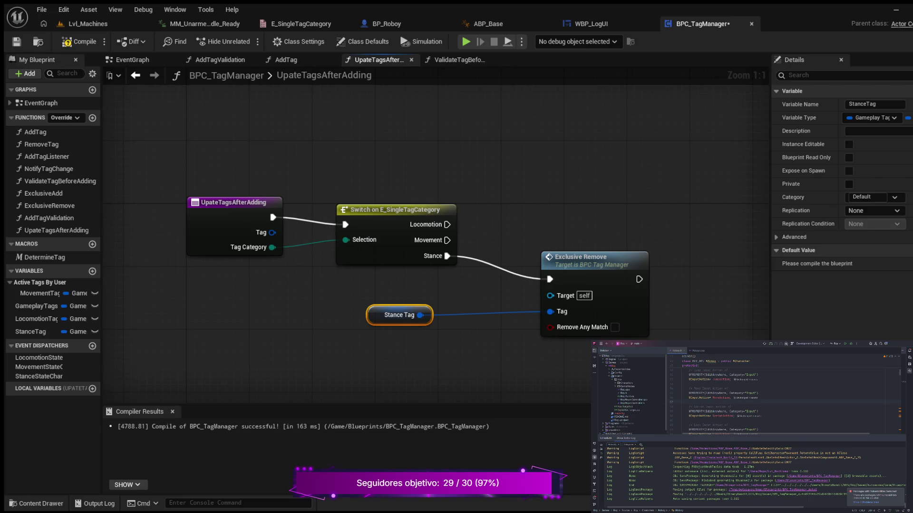
Straighten all the function's wires and compile the blueprint.
mouse_move(230, 199)
mouse_down()
mouse_move(246, 190)
mouse_move(212, 182)
mouse_move(591, 329)
mouse_up()
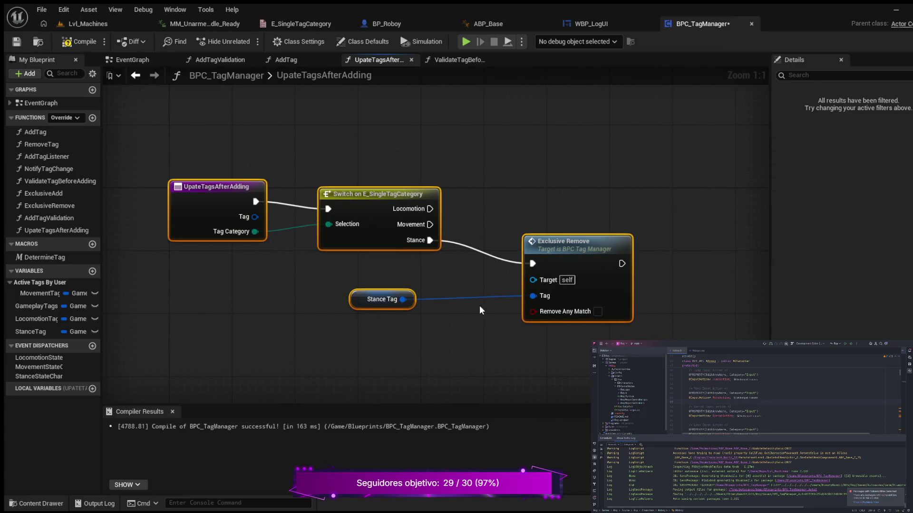
key(q)
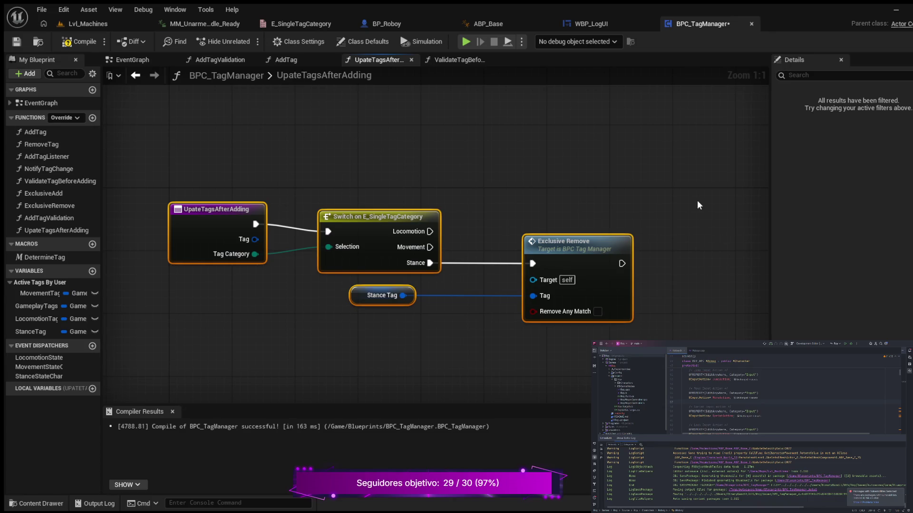
click(81, 41)
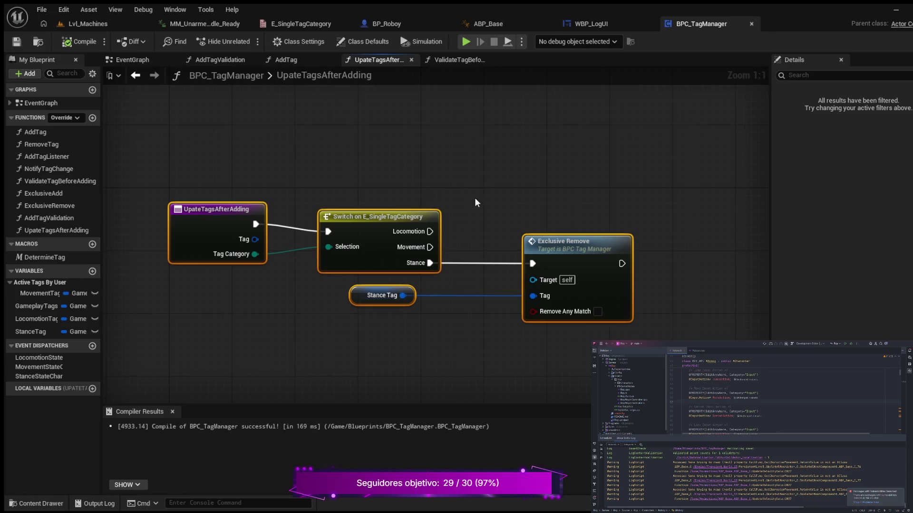
drag(476, 202, 447, 209)
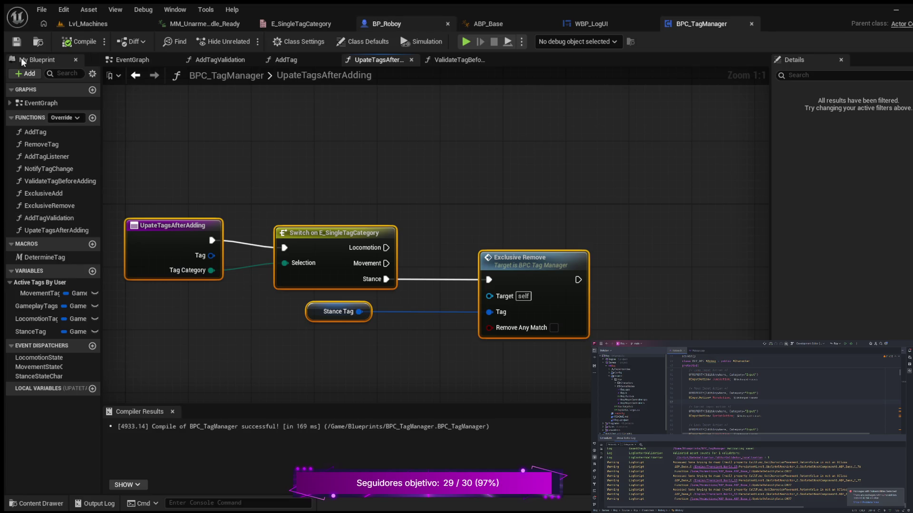
Switch to BP_Roboy and survey its EventGraph around the BeginPlay chain.
click(380, 23)
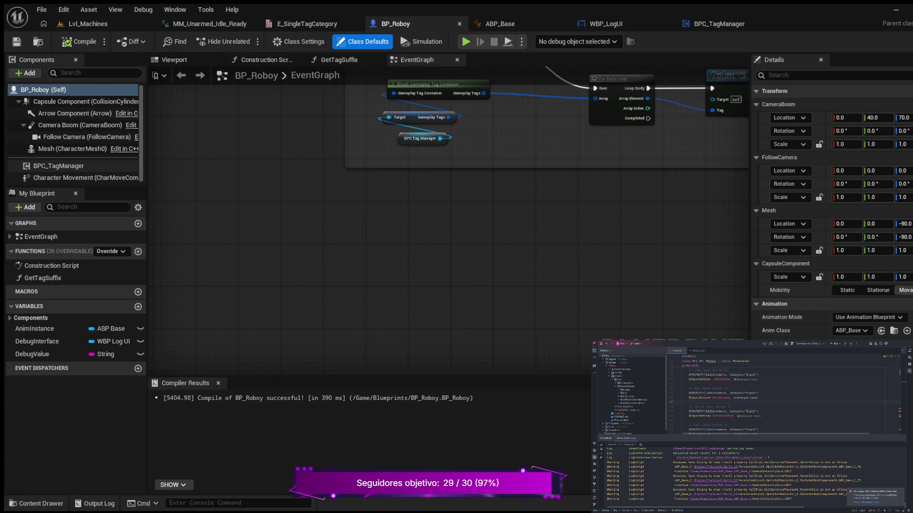
mouse_move(441, 177)
mouse_down()
mouse_move(428, 203)
mouse_move(292, 317)
mouse_up()
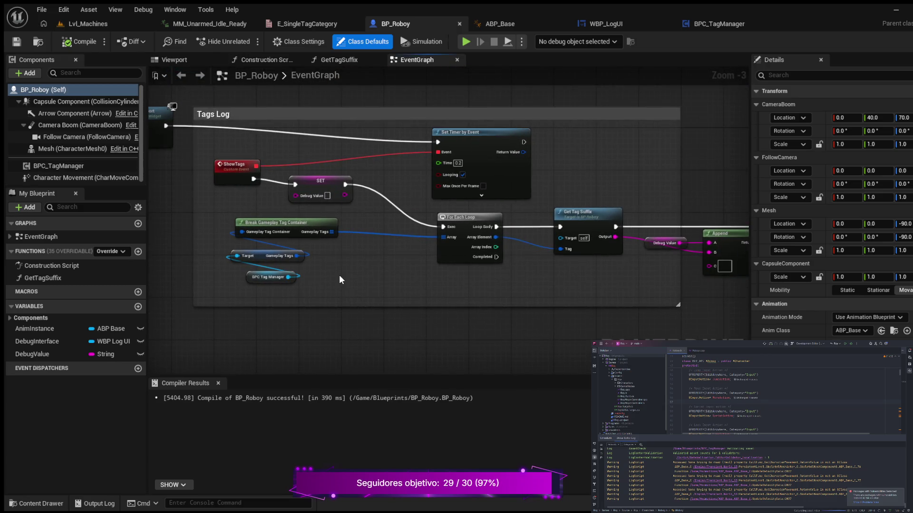
scroll(339, 275, down, 4)
mouse_move(295, 280)
mouse_down()
mouse_move(586, 292)
mouse_move(404, 149)
mouse_move(400, 123)
mouse_move(535, 363)
mouse_move(306, 259)
mouse_up()
scroll(400, 124, down, 1)
scroll(324, 238, up, 1)
scroll(325, 239, up, 2)
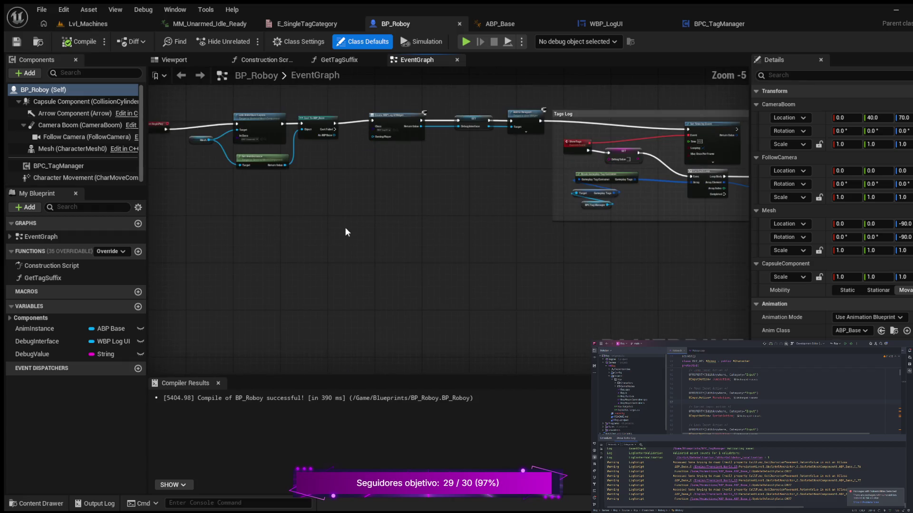
mouse_move(361, 210)
mouse_down()
mouse_move(495, 351)
mouse_move(492, 333)
mouse_move(466, 318)
mouse_move(560, 307)
mouse_move(308, 285)
mouse_move(185, 288)
mouse_move(162, 280)
mouse_move(93, 215)
mouse_up()
scroll(446, 306, up, 3)
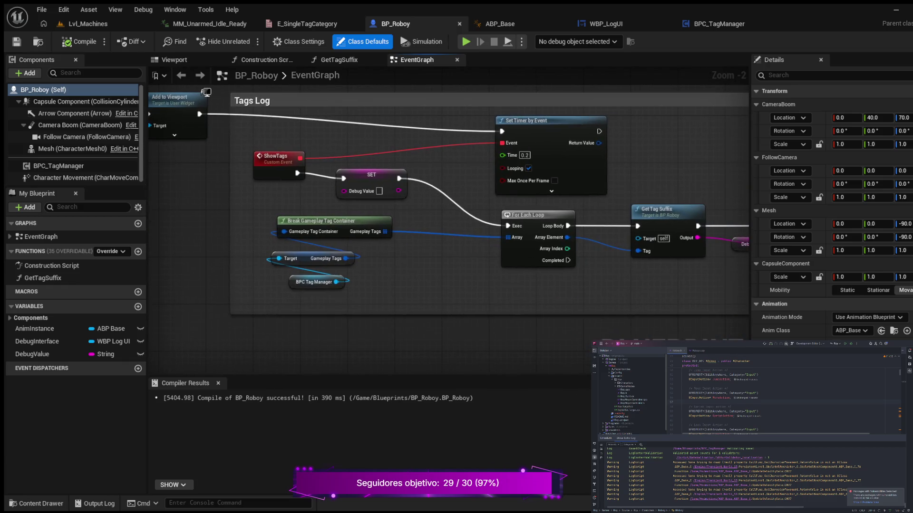
Frame the Tags Log display nodes and pull a connection from Set Timer by Event's exec.
mouse_move(466, 284)
mouse_down()
mouse_move(205, 317)
mouse_move(190, 285)
mouse_move(228, 274)
mouse_up()
mouse_move(237, 278)
mouse_down()
mouse_move(551, 302)
mouse_move(470, 385)
mouse_move(545, 381)
mouse_move(523, 380)
mouse_up()
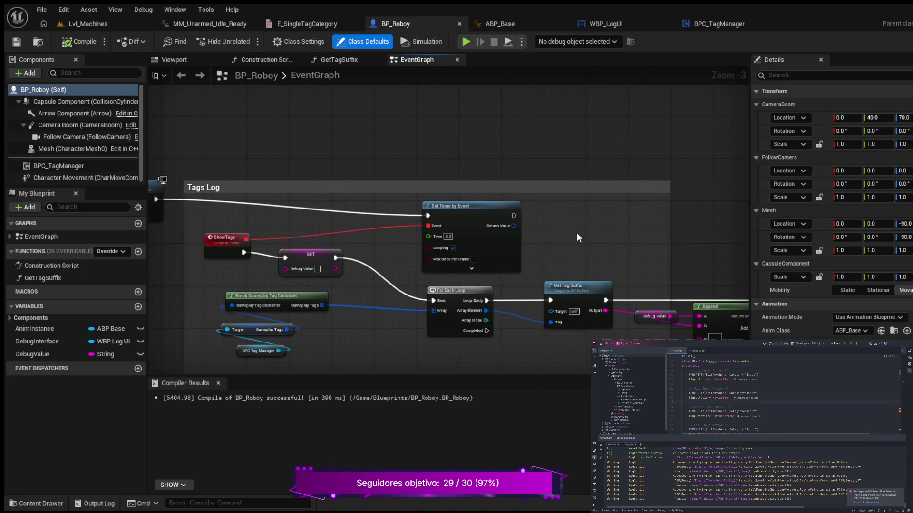
drag(576, 233, 361, 212)
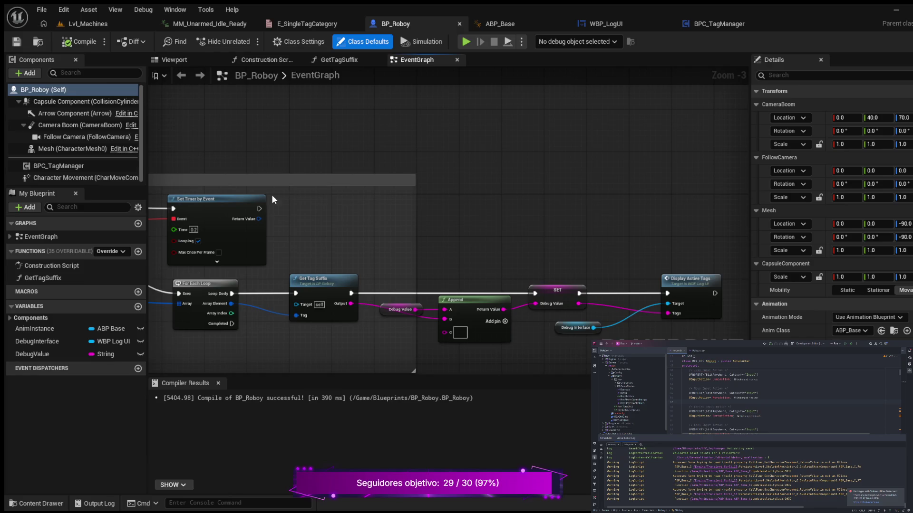
mouse_move(260, 209)
mouse_down()
mouse_move(456, 186)
mouse_move(500, 195)
mouse_move(491, 199)
mouse_up()
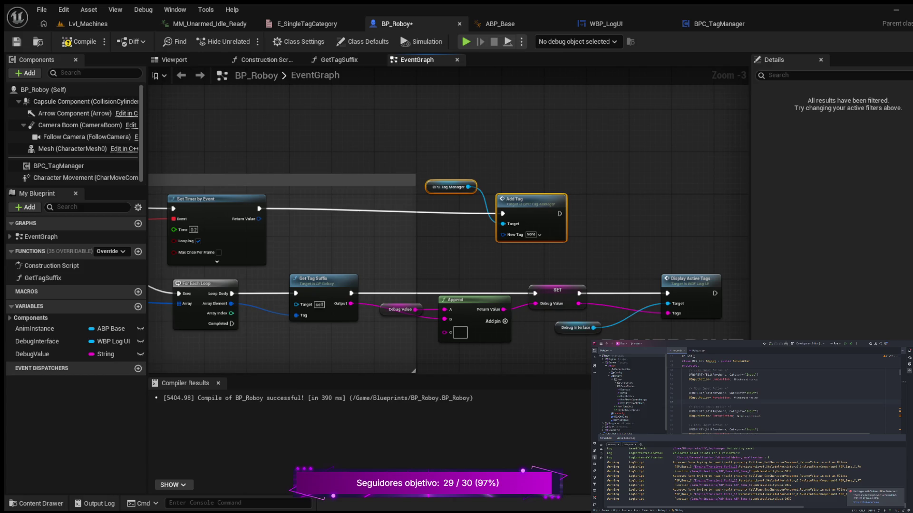
Arrange the Add Tag (State.Stance.Standing) node, compile BP_Roboy, and start a test play.
mouse_move(489, 254)
mouse_down()
mouse_move(444, 261)
mouse_move(431, 283)
mouse_up()
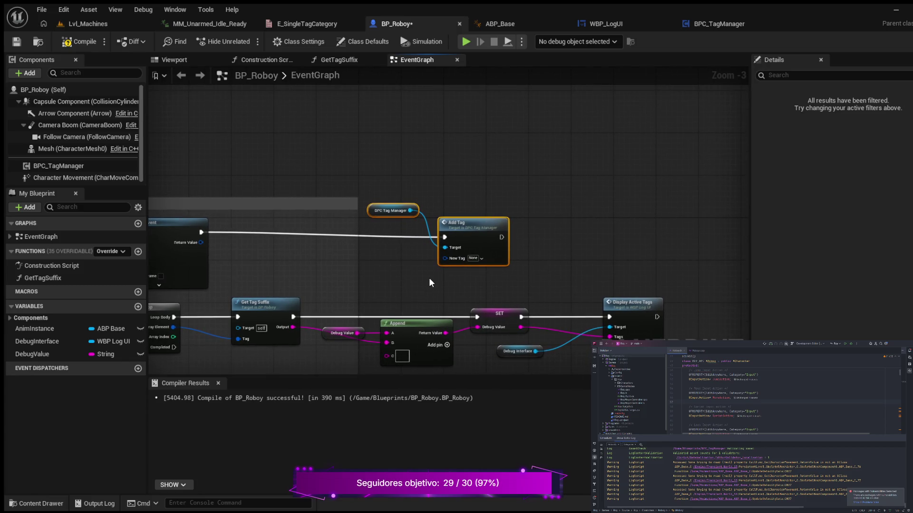
drag(475, 275, 434, 232)
drag(448, 179, 475, 168)
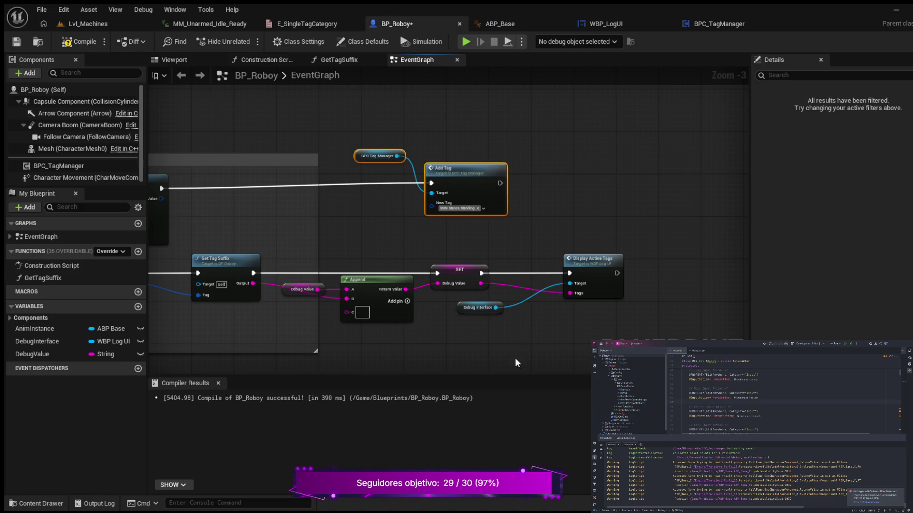
click(89, 46)
click(466, 41)
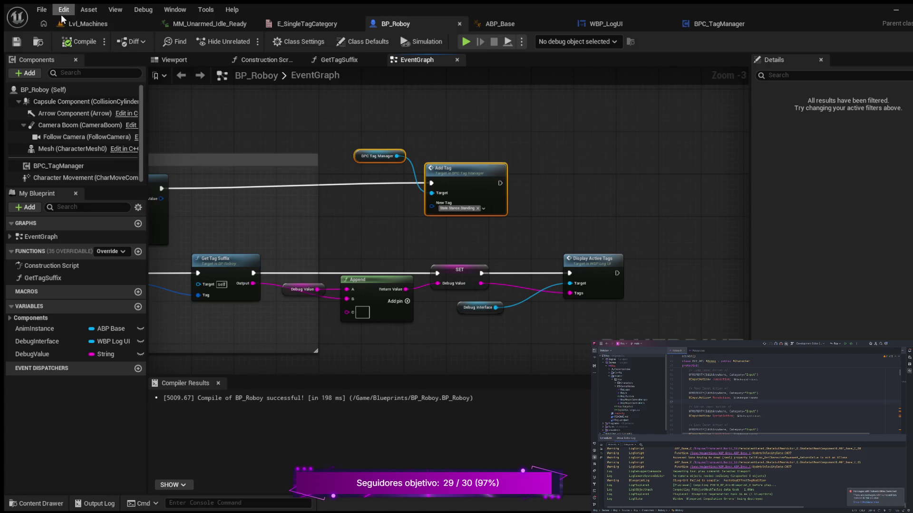
key(alt)
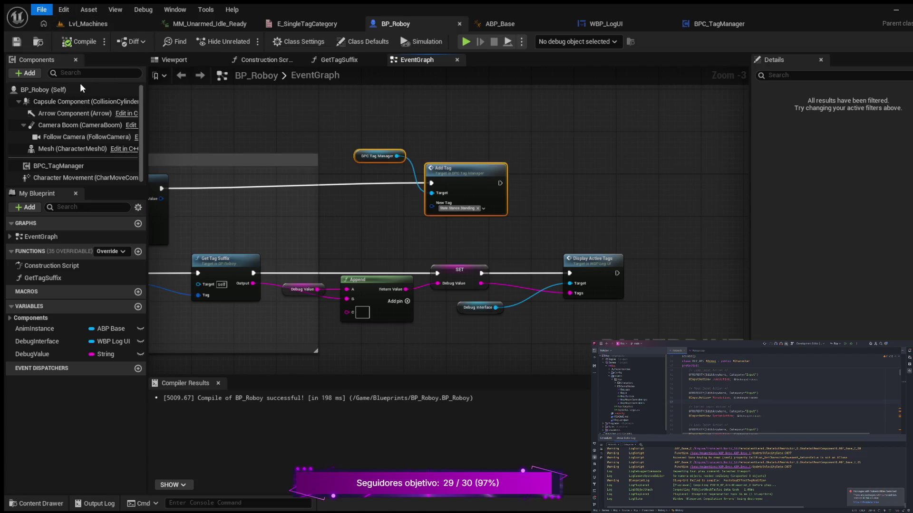
click(547, 124)
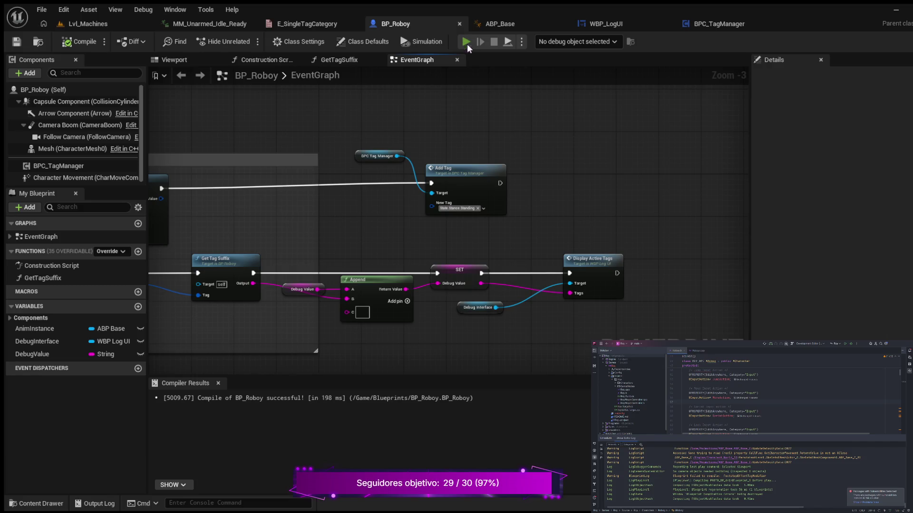
click(467, 46)
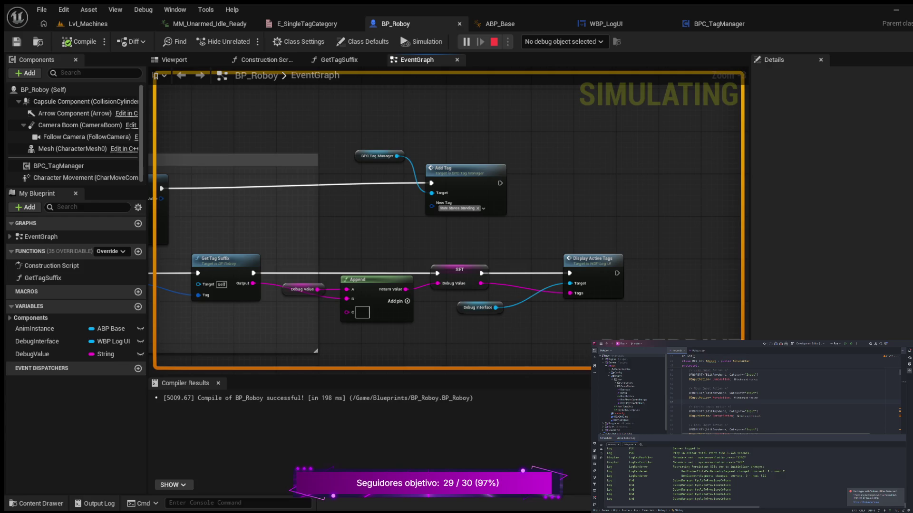
key(Escape)
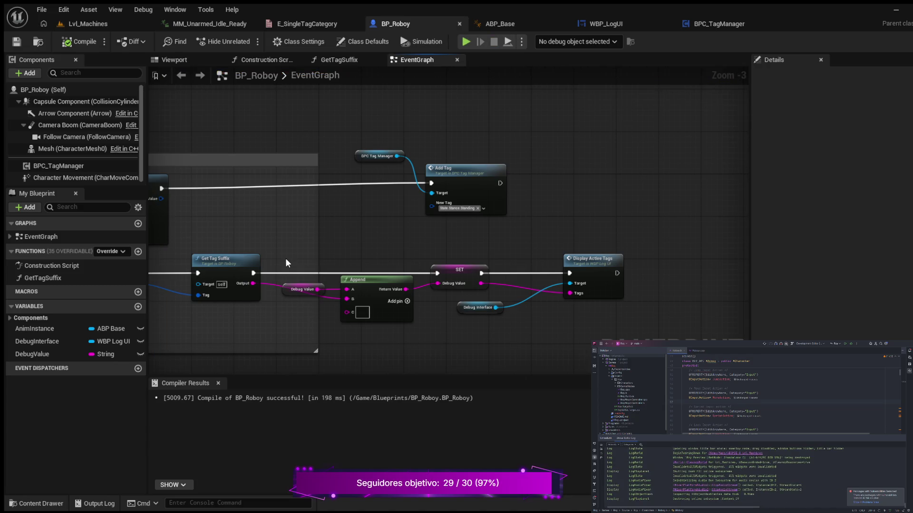
scroll(386, 264, down, 2)
mouse_move(386, 261)
mouse_down()
mouse_move(426, 239)
mouse_move(573, 218)
mouse_move(516, 213)
mouse_move(440, 183)
mouse_move(464, 277)
mouse_move(477, 274)
mouse_up()
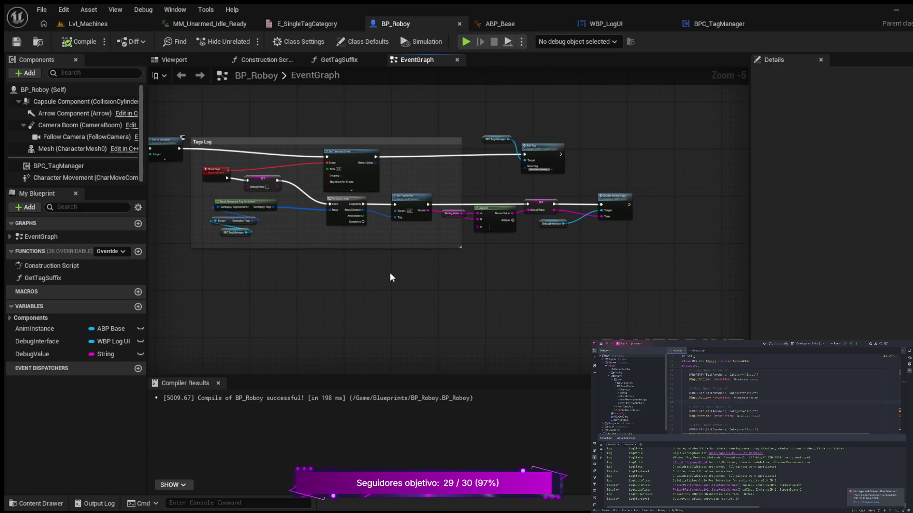
drag(390, 277, 490, 298)
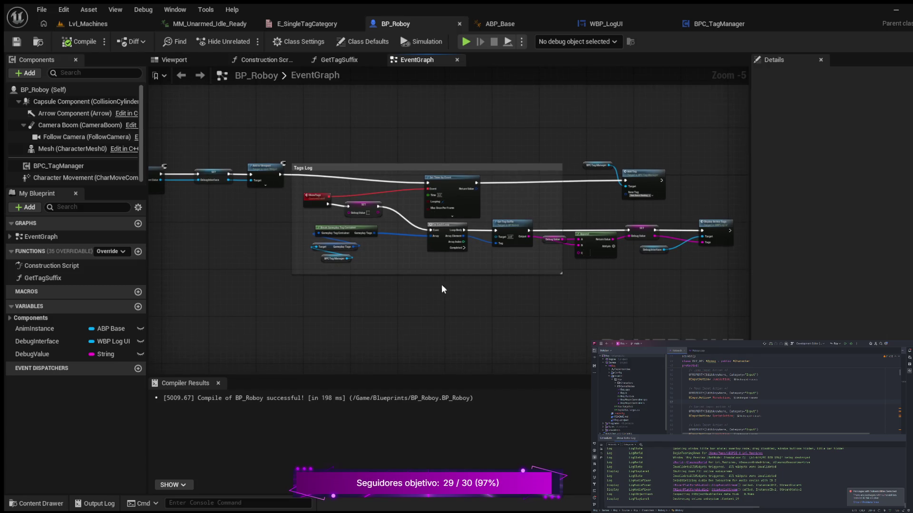
mouse_move(292, 251)
mouse_down()
mouse_move(321, 230)
mouse_move(434, 242)
mouse_move(367, 243)
mouse_up()
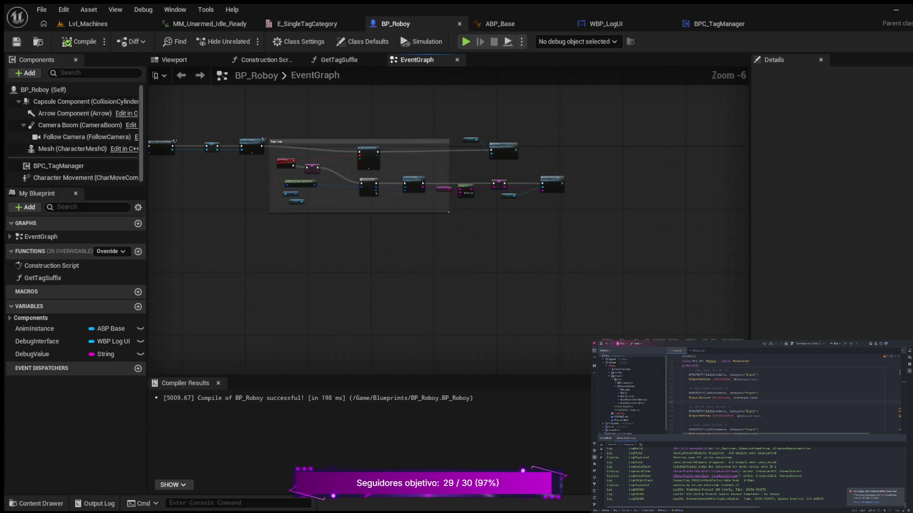
scroll(407, 112, up, 1)
drag(407, 112, 448, 149)
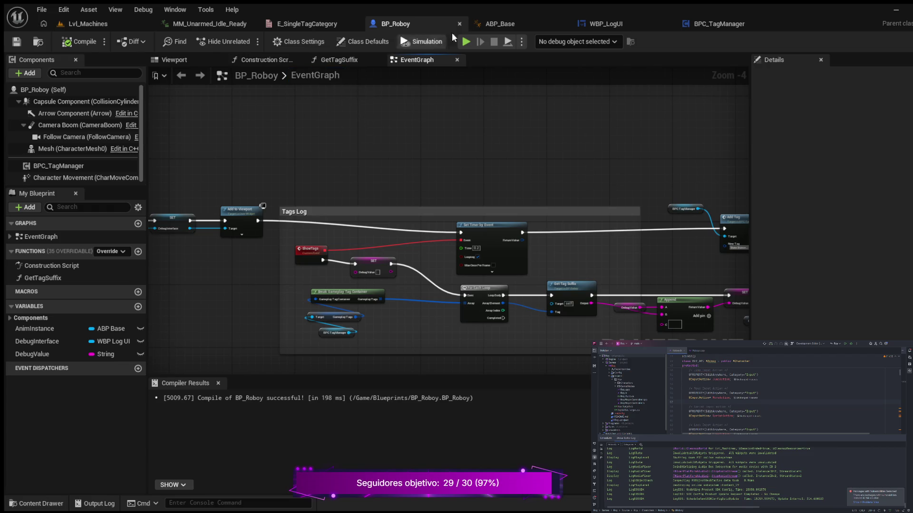
Return to BPC_TagManager and frame the UpateTagsAfterAdding function's nodes.
click(711, 26)
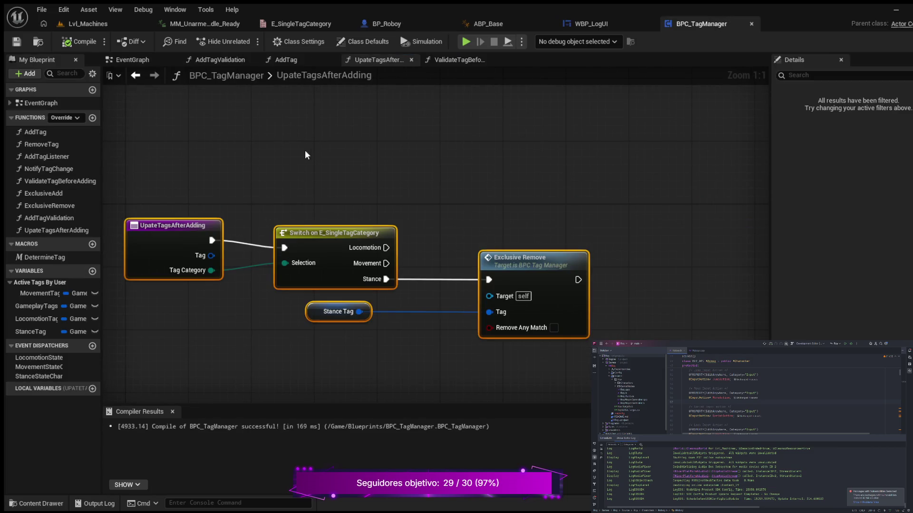
mouse_move(305, 154)
mouse_down()
mouse_move(358, 175)
mouse_move(366, 188)
mouse_up()
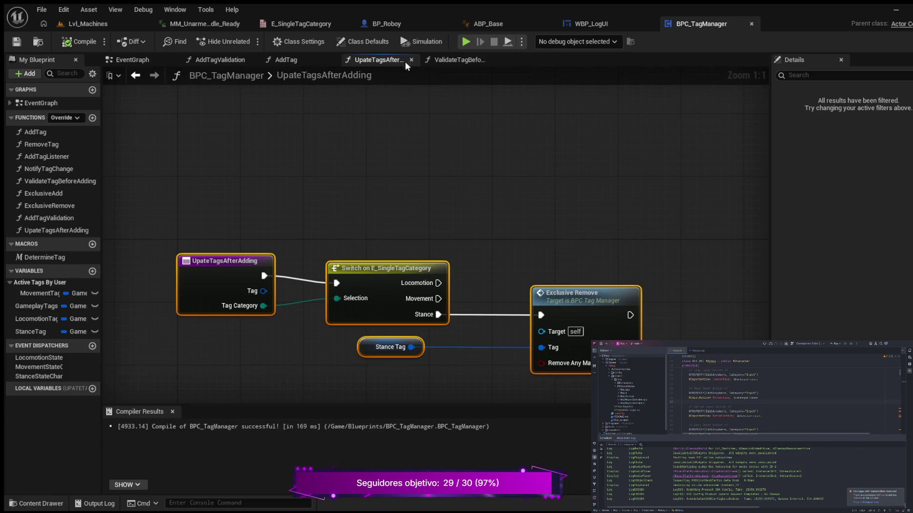
drag(357, 352, 307, 234)
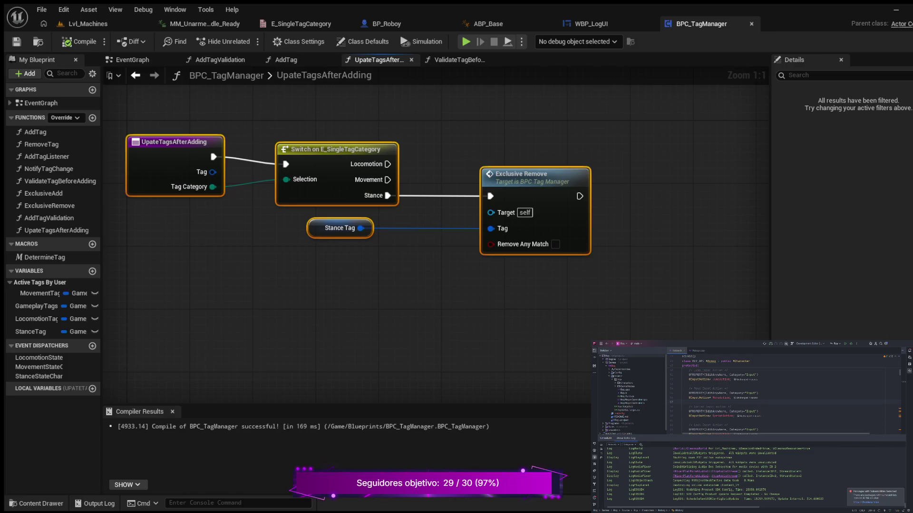
mouse_move(311, 230)
mouse_down()
mouse_move(328, 305)
mouse_move(276, 267)
mouse_move(147, 239)
mouse_move(295, 303)
mouse_move(262, 303)
mouse_up()
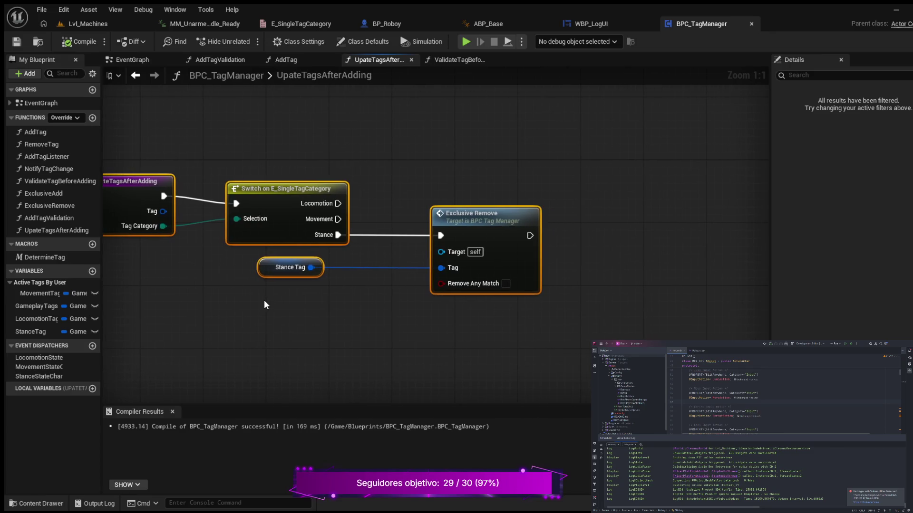
drag(318, 314, 256, 299)
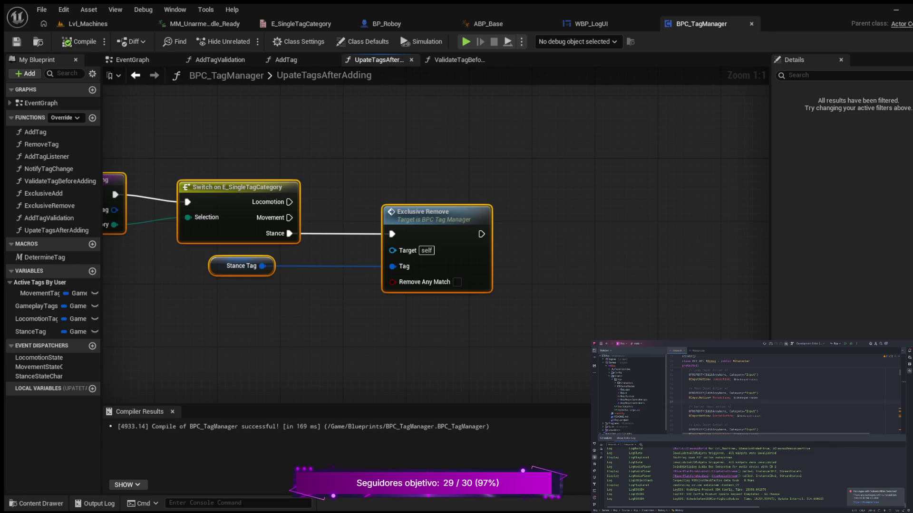
drag(269, 337, 356, 327)
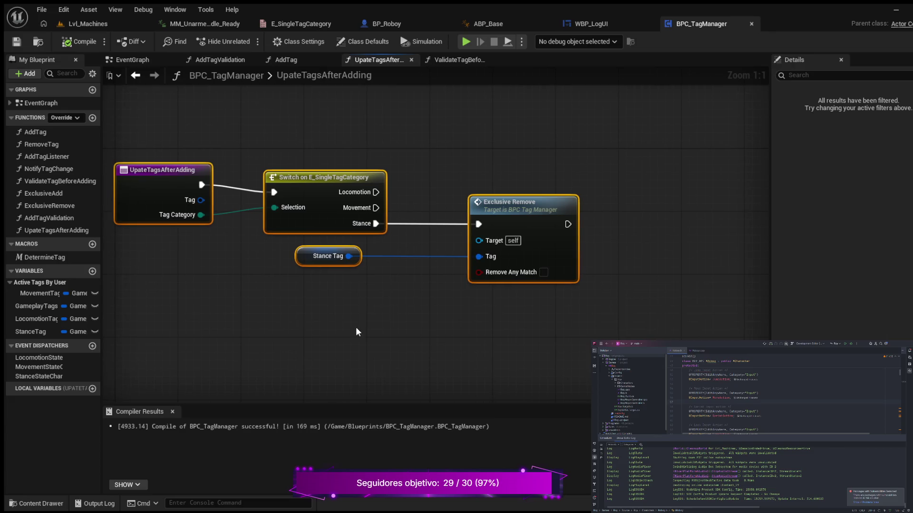
Add a Set StanceTag node after Exclusive Remove and straighten its wire.
click(36, 331)
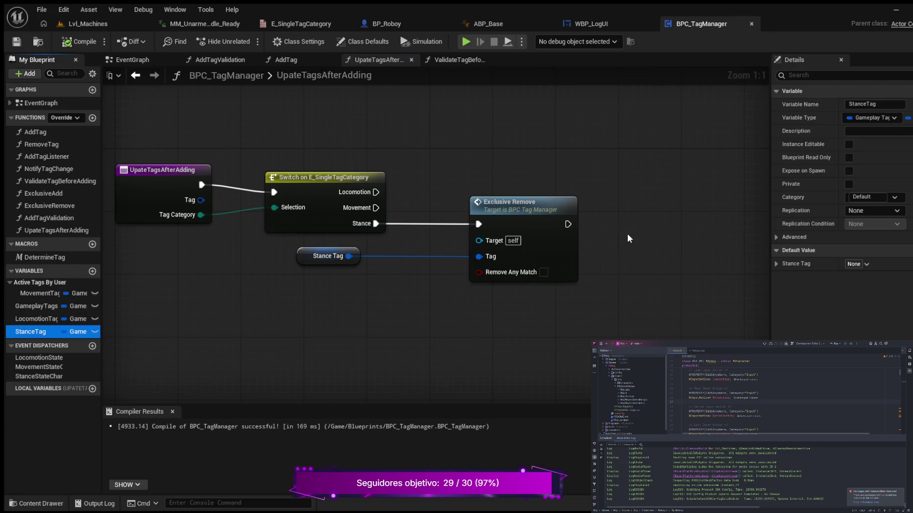
drag(632, 232, 632, 232)
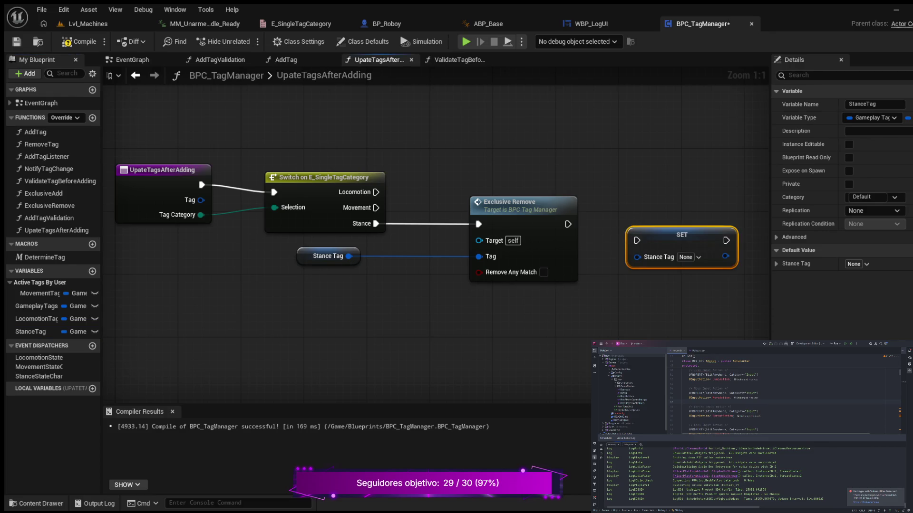
drag(666, 235, 666, 226)
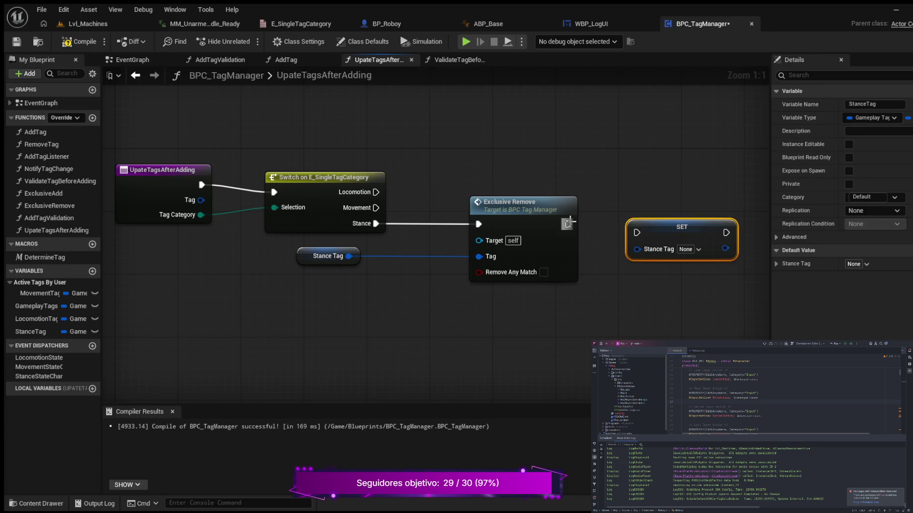
drag(568, 224, 632, 232)
key(q)
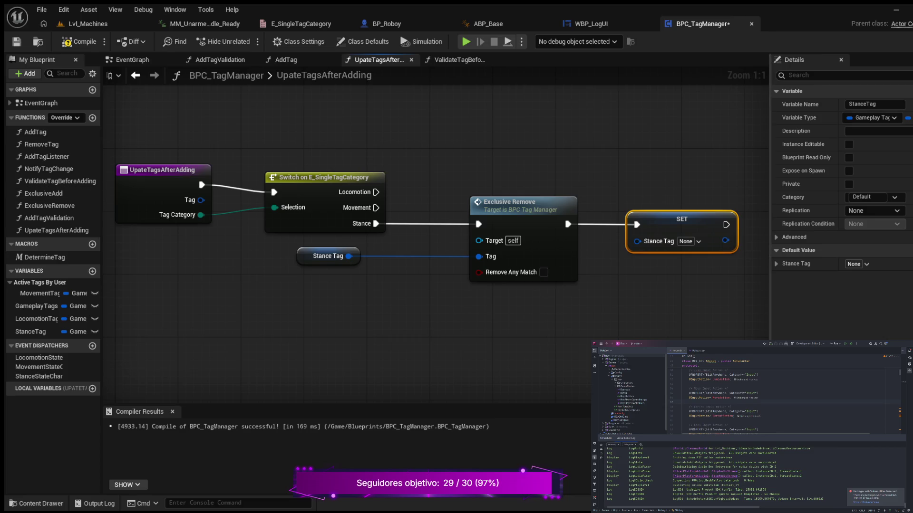
drag(414, 224, 461, 261)
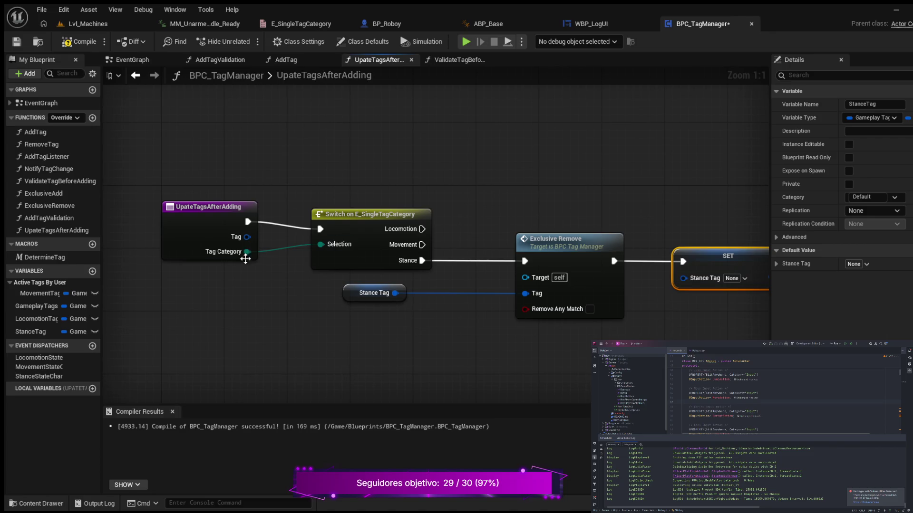
Rename the entry node's Tag input to NewTag and recompile BPC_TagManager.
click(204, 224)
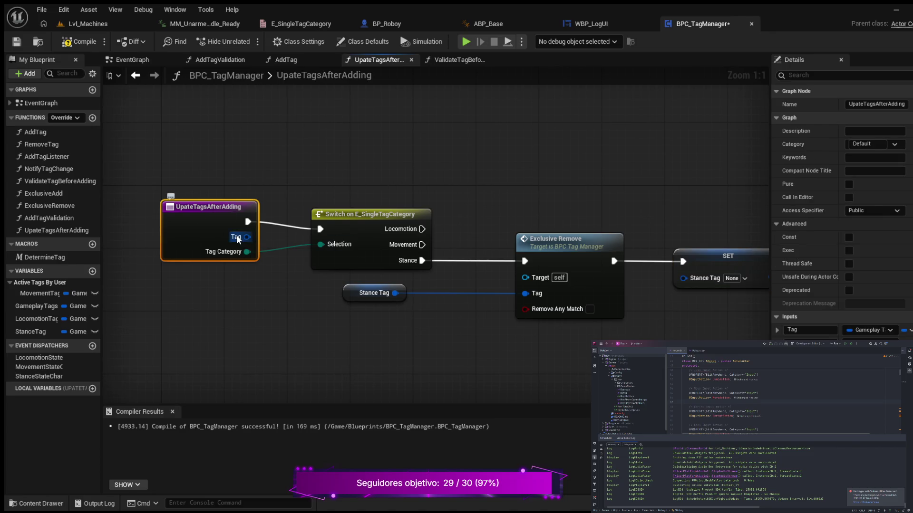
drag(679, 296, 613, 291)
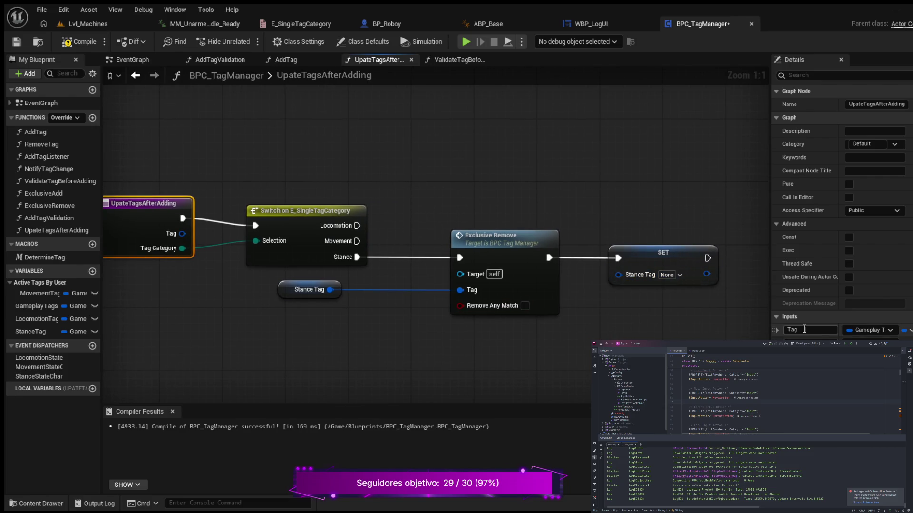
click(808, 329)
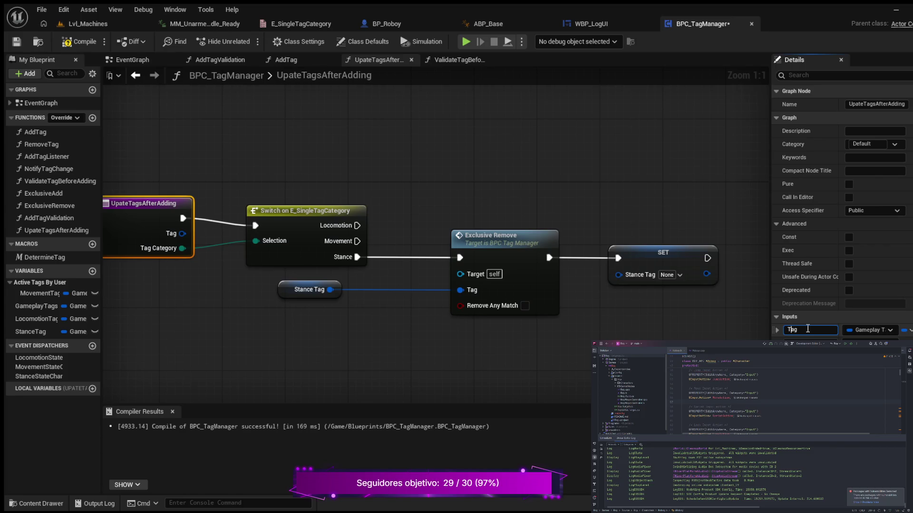
text(New)
key(Return)
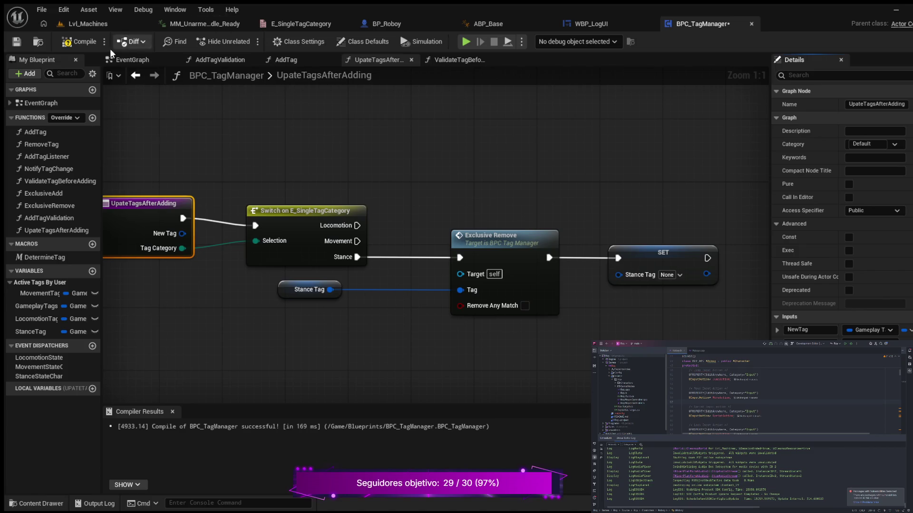
click(76, 41)
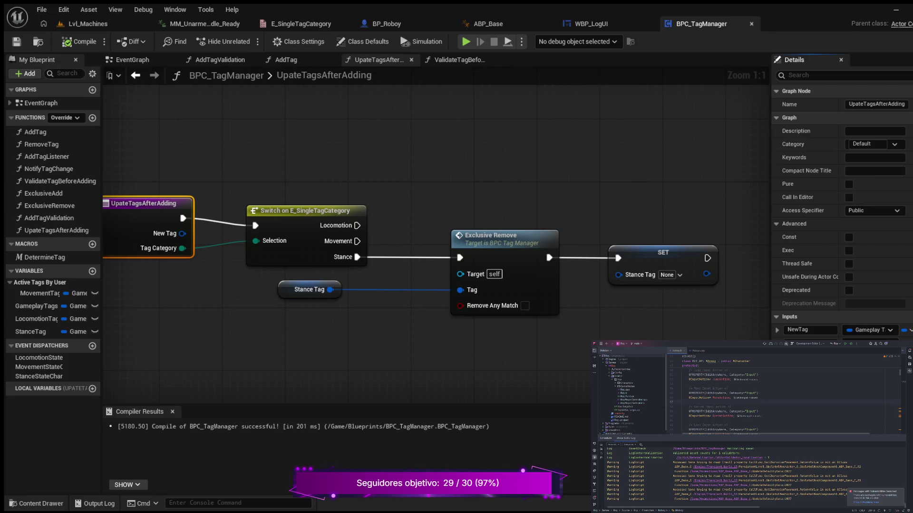
drag(590, 319, 460, 293)
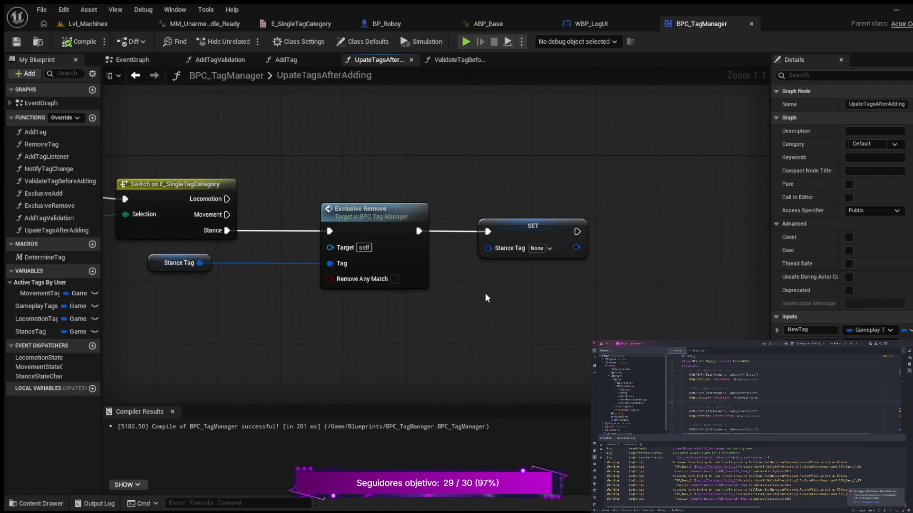
Wire a New Tag getter into the Stance Tag setter's value pin.
key(ctrl+v)
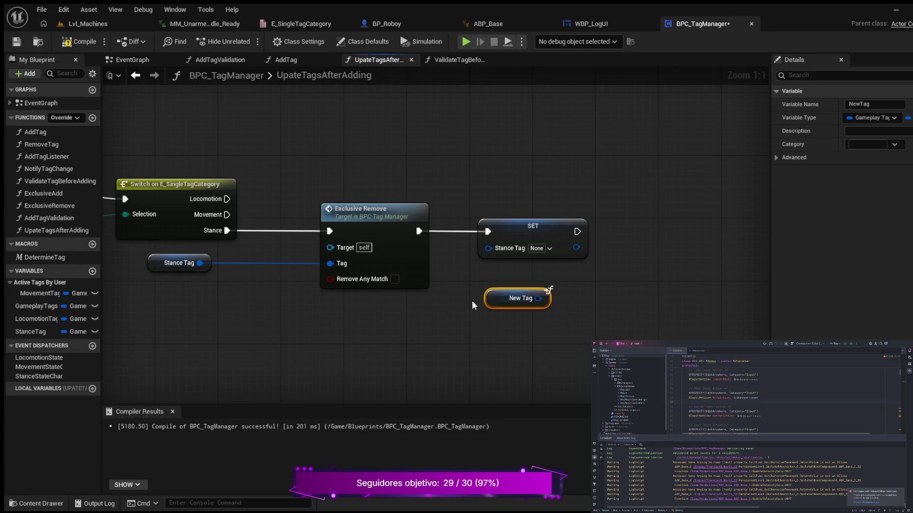
mouse_move(538, 298)
mouse_down()
mouse_move(463, 269)
mouse_move(487, 249)
mouse_up()
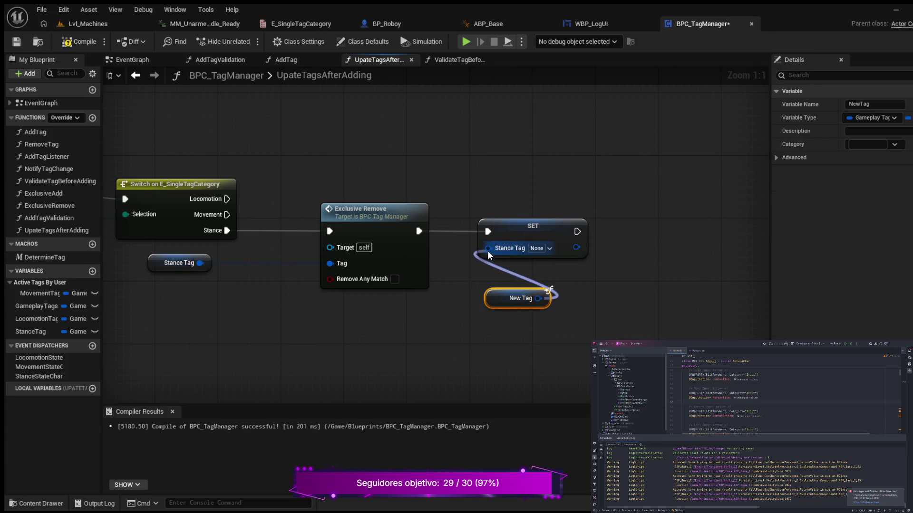
drag(524, 301, 478, 309)
Add a Branch node after the Stance Tag setter, undoing a stray straighten.
mouse_move(600, 296)
mouse_down()
mouse_move(550, 312)
mouse_move(399, 332)
mouse_move(401, 324)
mouse_up()
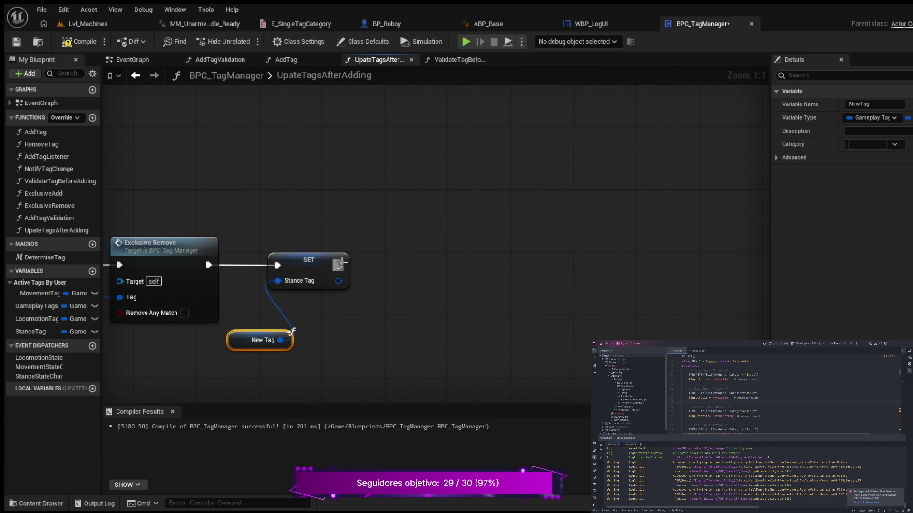
mouse_move(339, 265)
mouse_down()
mouse_move(441, 261)
mouse_move(434, 265)
mouse_up()
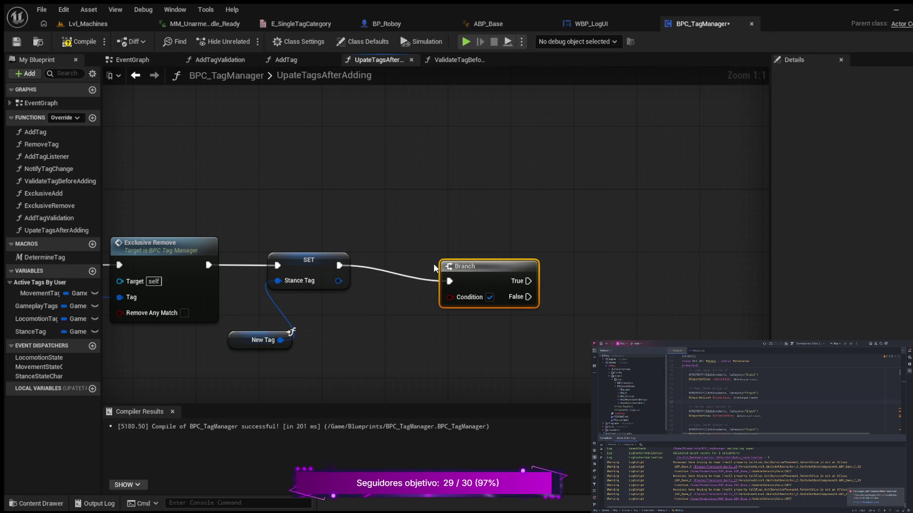
mouse_move(360, 228)
mouse_down()
mouse_move(403, 278)
mouse_move(540, 287)
mouse_up()
key(q)
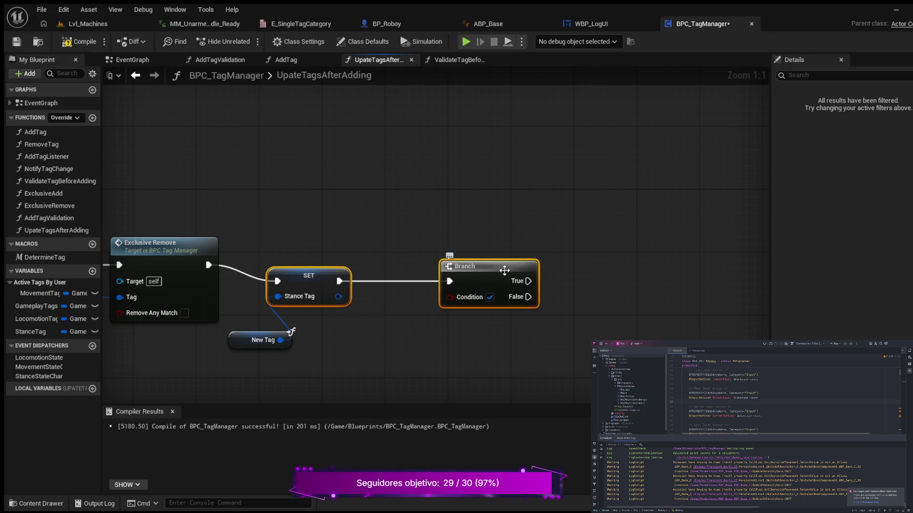
key(ctrl+z)
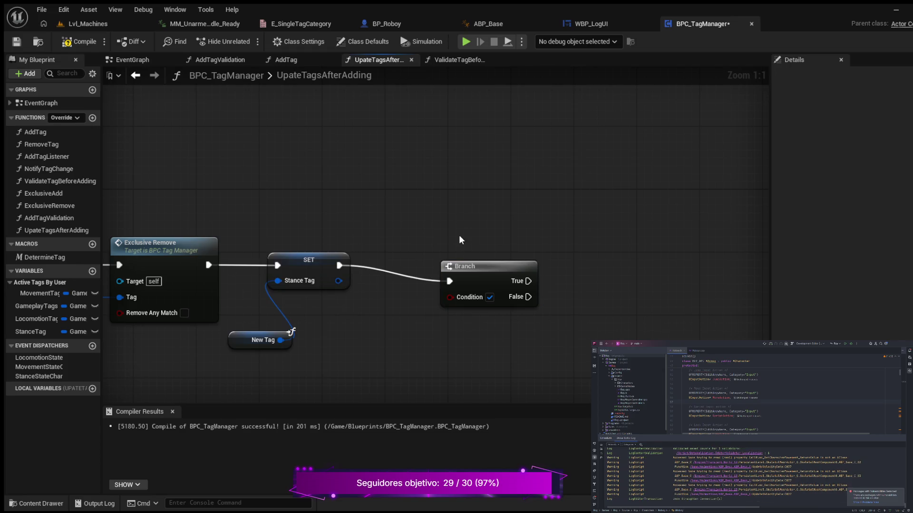
Straighten the Branch's wire and add a Matches Tag node beside it.
drag(495, 275, 480, 259)
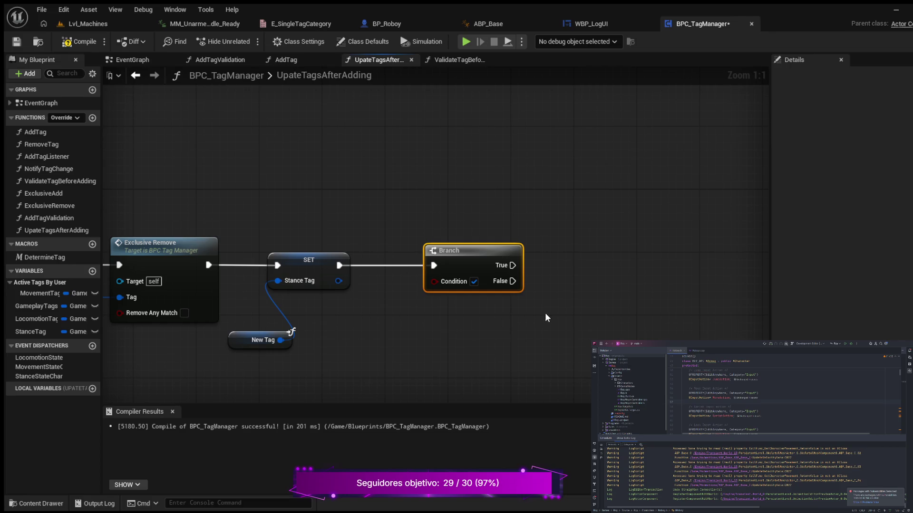
drag(545, 317, 421, 331)
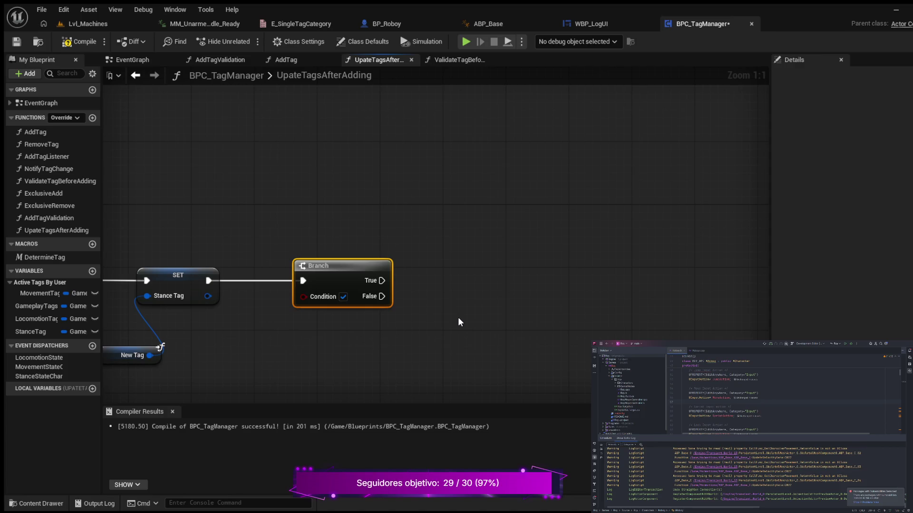
key(ctrl+z)
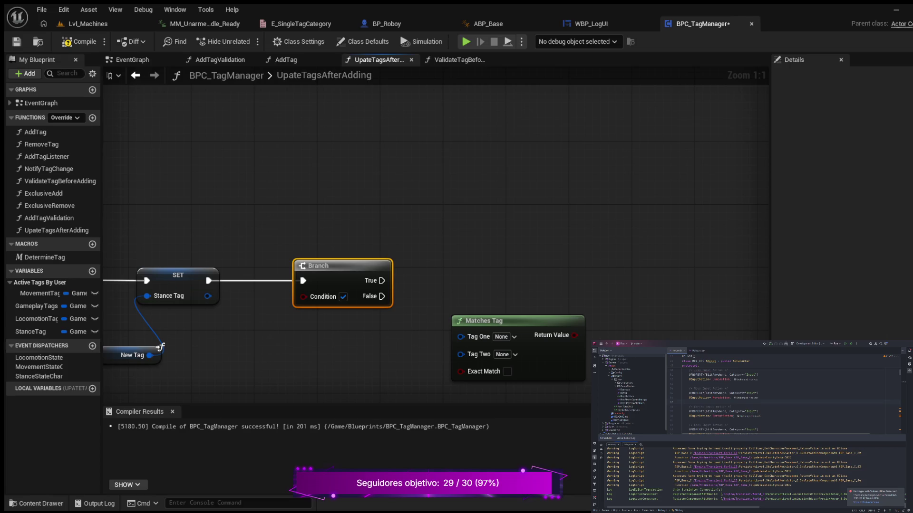
drag(299, 349, 345, 307)
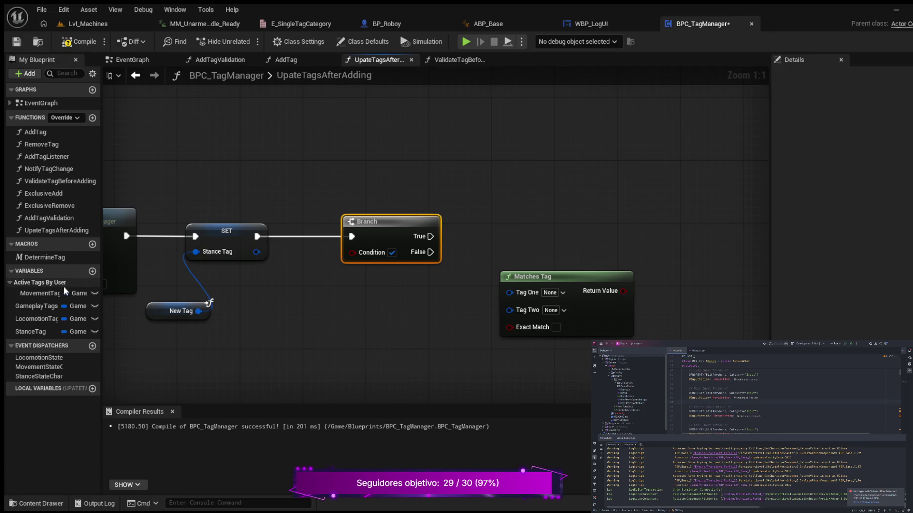
Connect a Locomotion Tag getter to Matches Tag's Tag One and reposition the node.
click(34, 318)
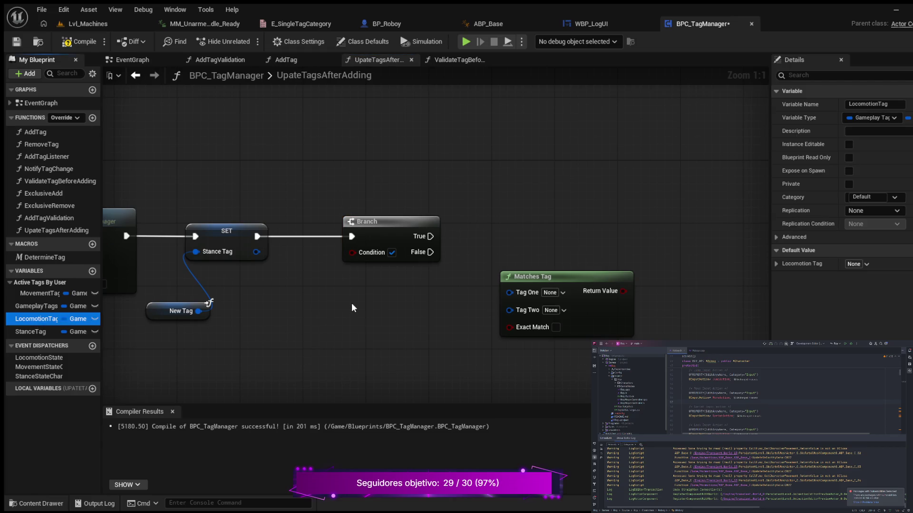
drag(352, 308, 351, 308)
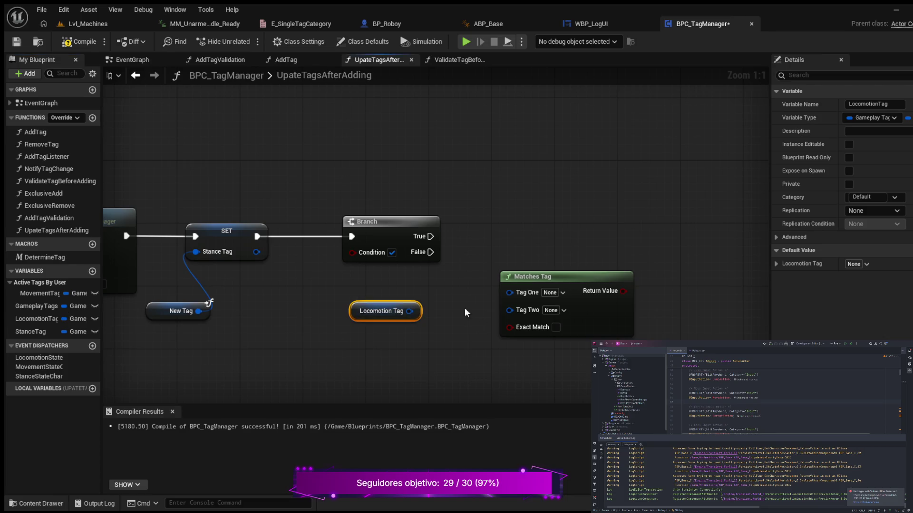
drag(411, 312, 557, 287)
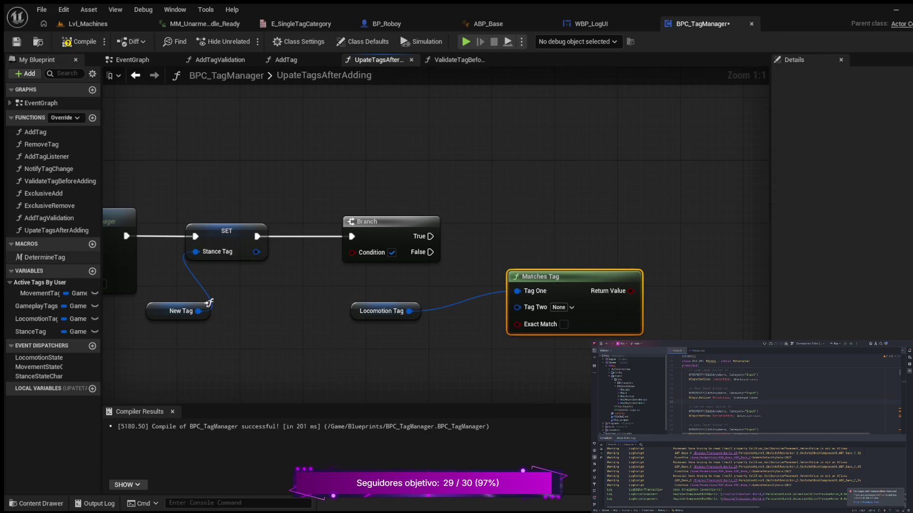
drag(450, 340, 454, 311)
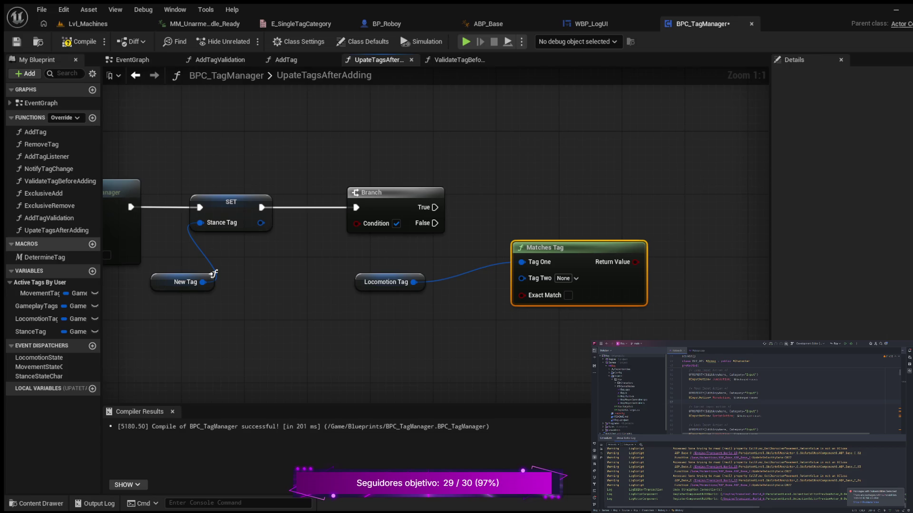
drag(516, 335, 489, 337)
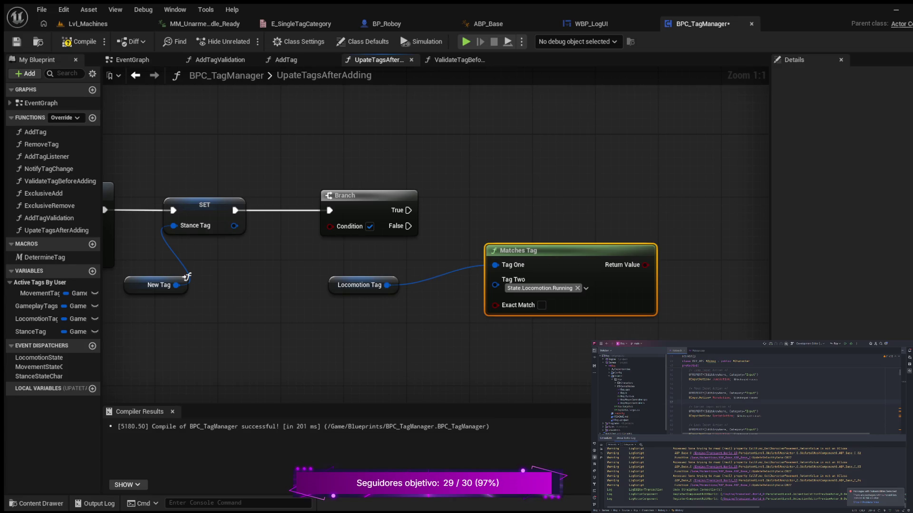
drag(547, 251, 539, 267)
mouse_move(311, 261)
mouse_down()
mouse_move(455, 339)
mouse_move(632, 346)
mouse_up()
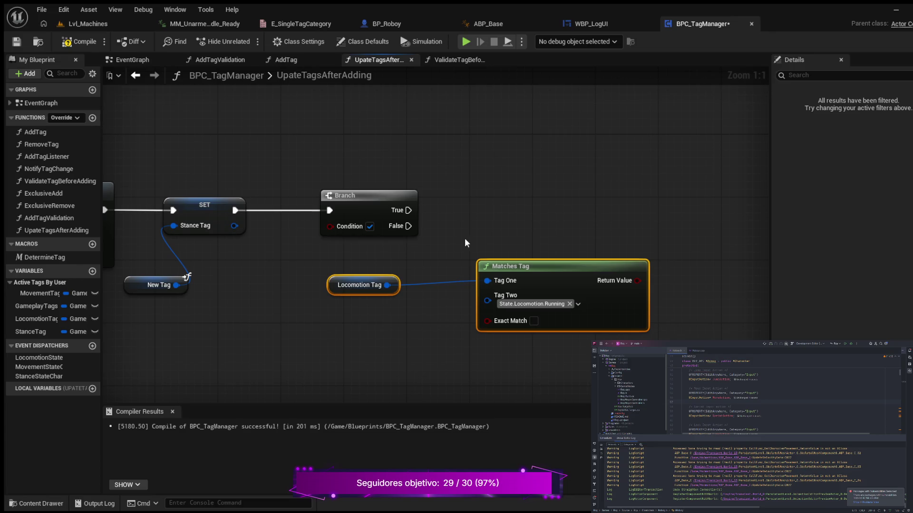
Comment Locomotion Tag and Matches Tag as 'Running is the only locomotion that's not allowed when crouching'.
click(468, 244)
drag(285, 257, 595, 380)
text(cRunnin)
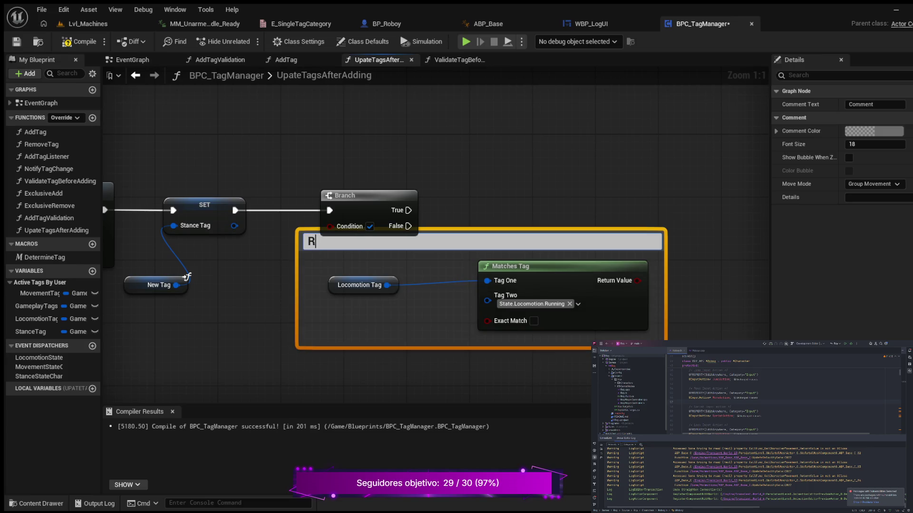
text(g is the onl)
text(y loc)
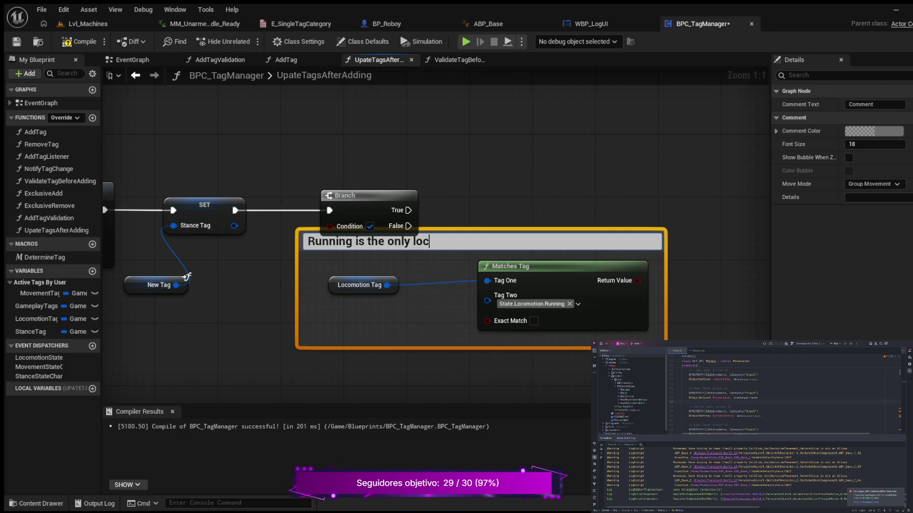
text(omotion that)
text('s )
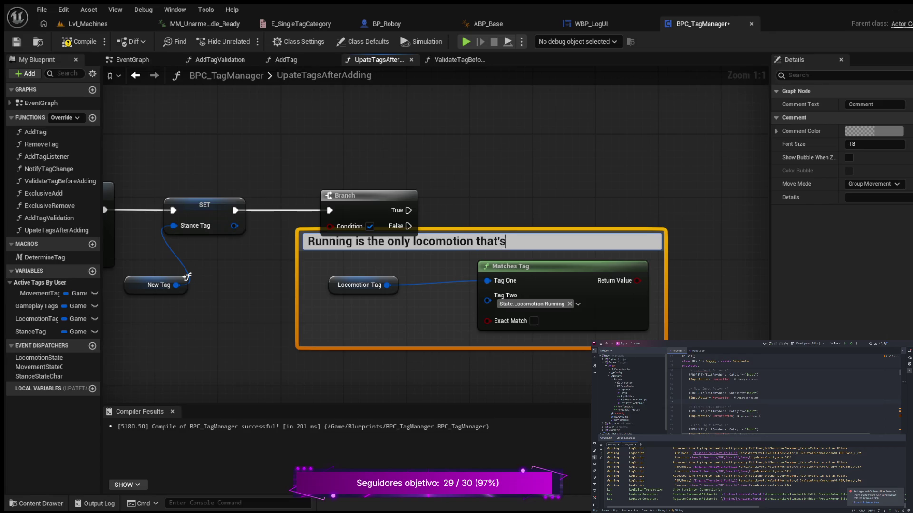
text(not allowe)
text(d when c)
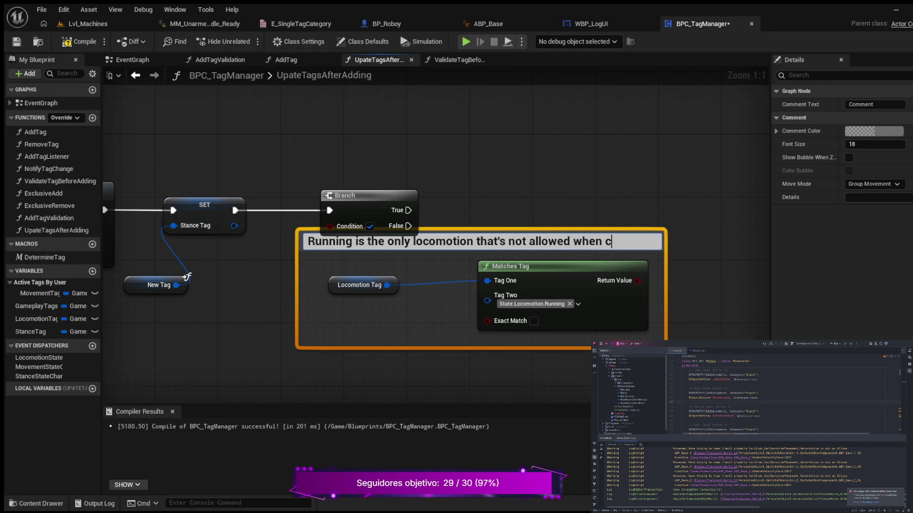
text(rouching)
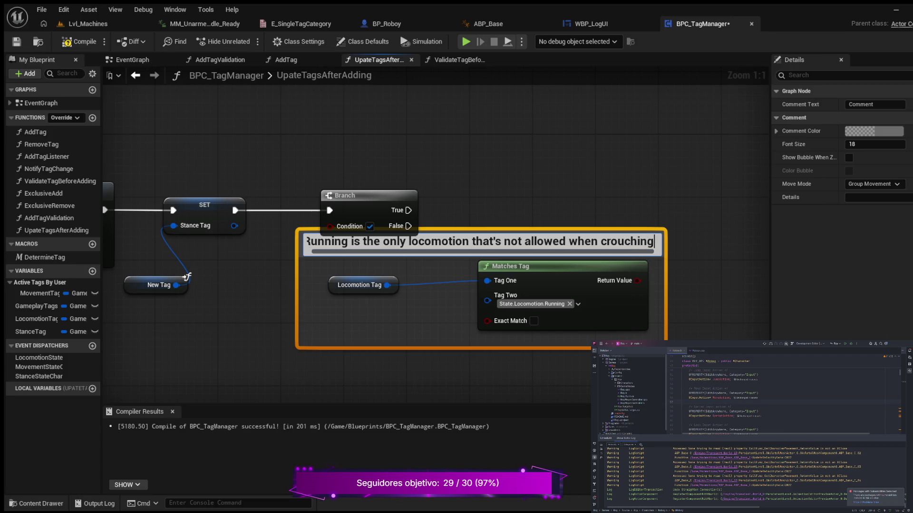
key(Return)
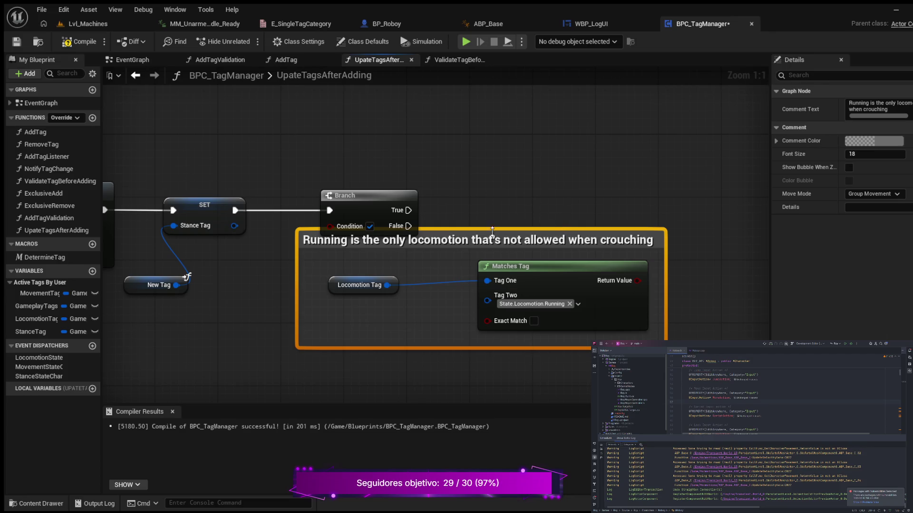
drag(453, 245, 452, 269)
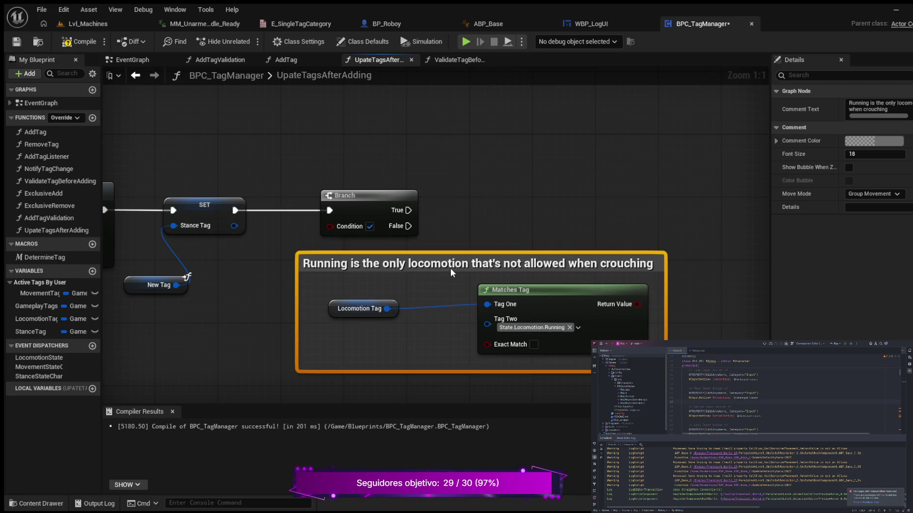
Set the comment's font size to 12.
click(859, 155)
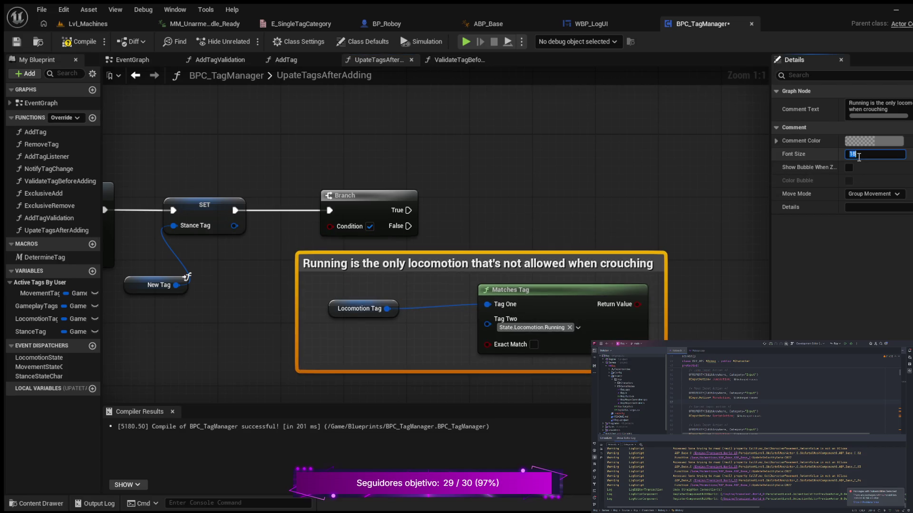
text(1)
text(2)
key(Return)
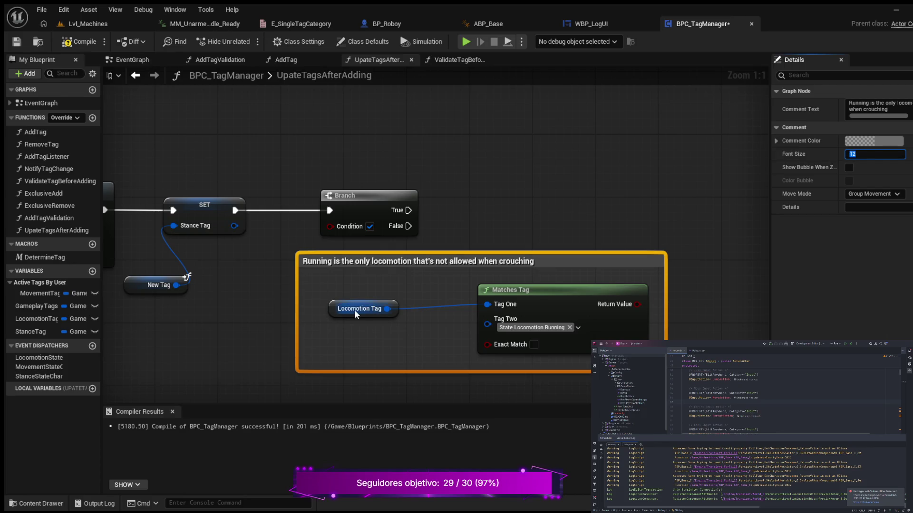
Adjust the comment box's top edge and colour it red.
mouse_move(563, 253)
mouse_down()
mouse_move(560, 273)
mouse_move(552, 272)
mouse_up()
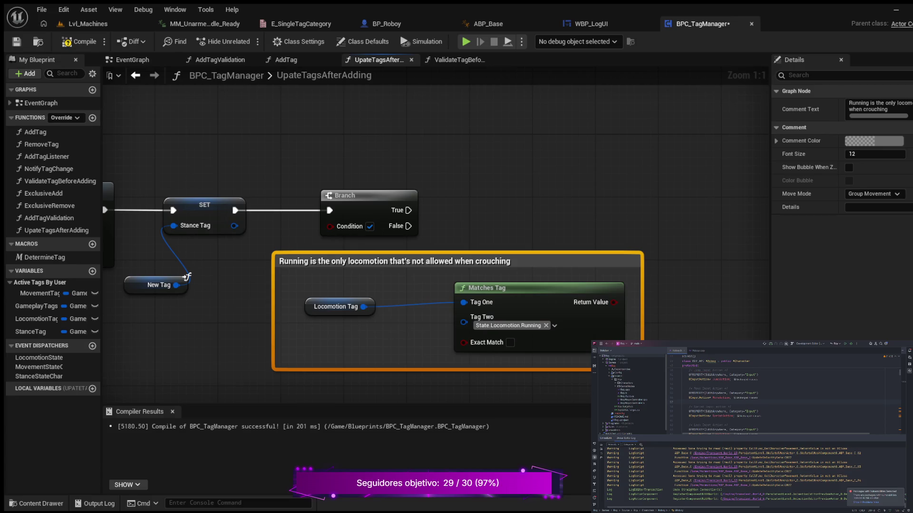
key(ctrl+v)
key(ctrl+v)
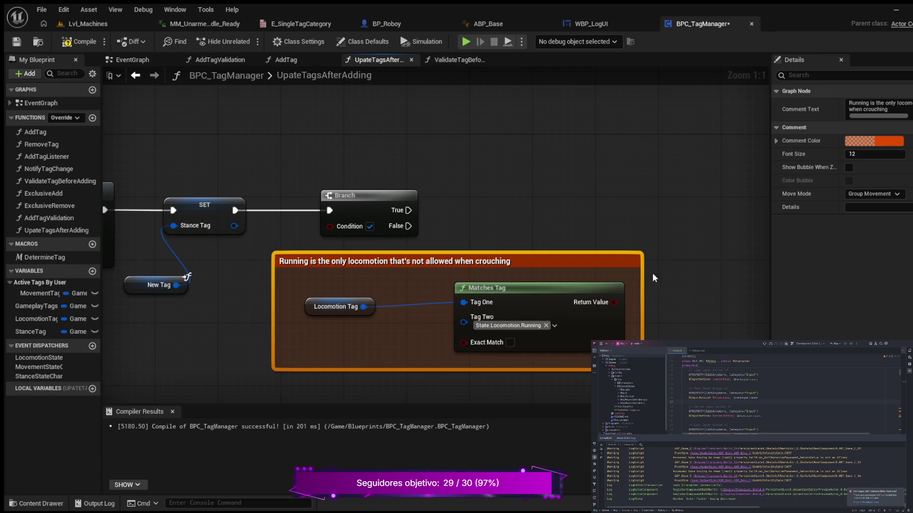
drag(559, 198, 597, 213)
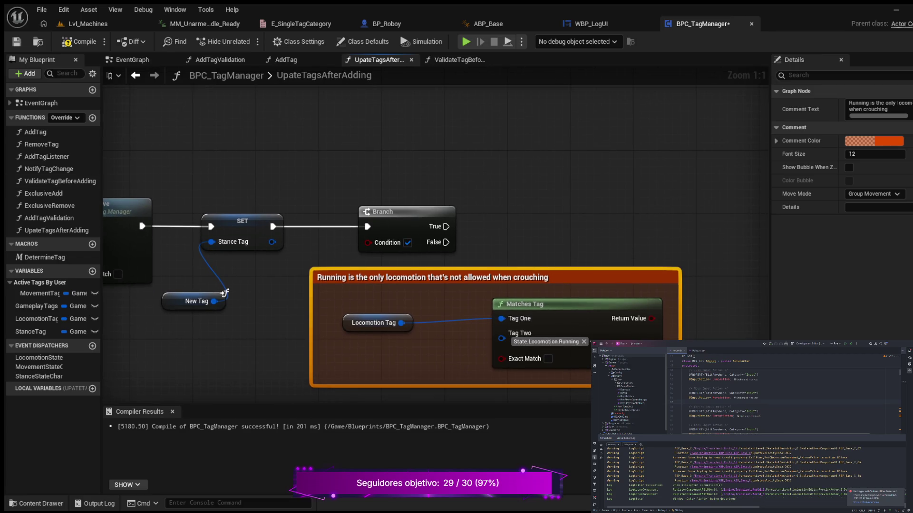
drag(528, 222, 510, 168)
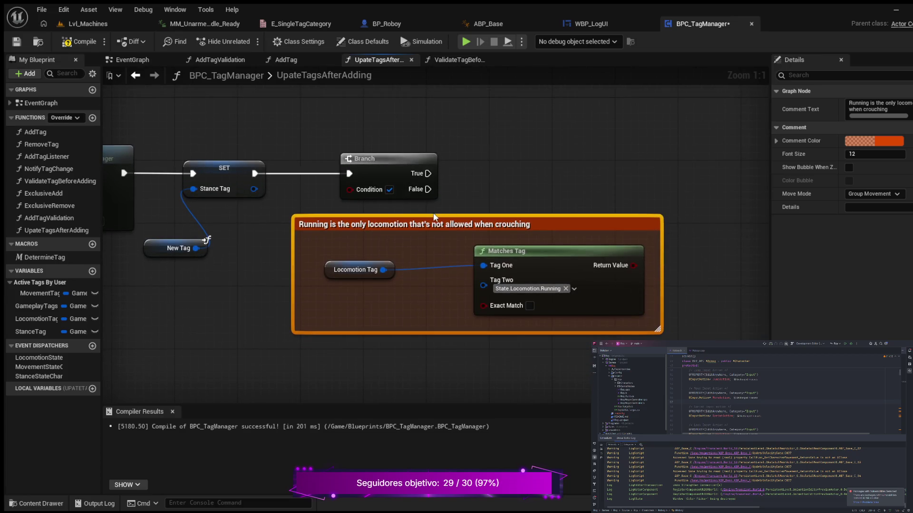
Align Matches Tag with Locomotion Tag so their wire runs straight.
click(364, 269)
ctrl+click(510, 287)
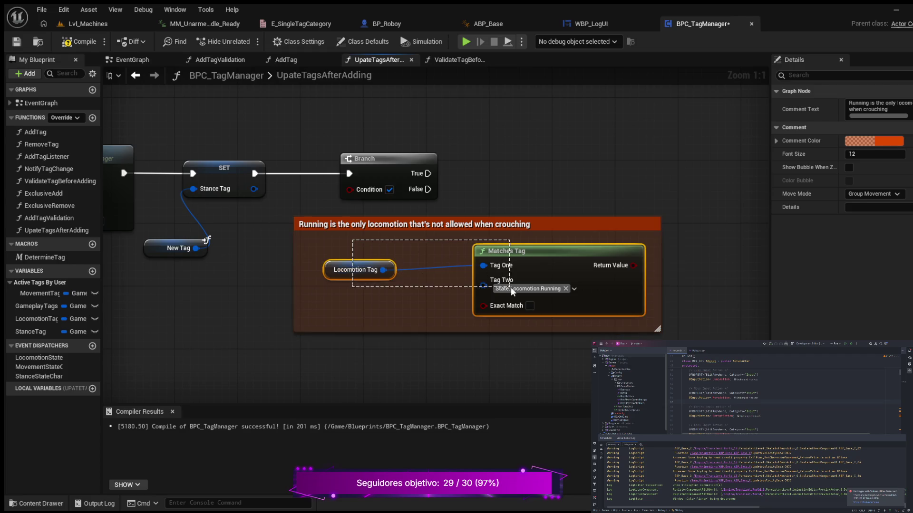
key(q)
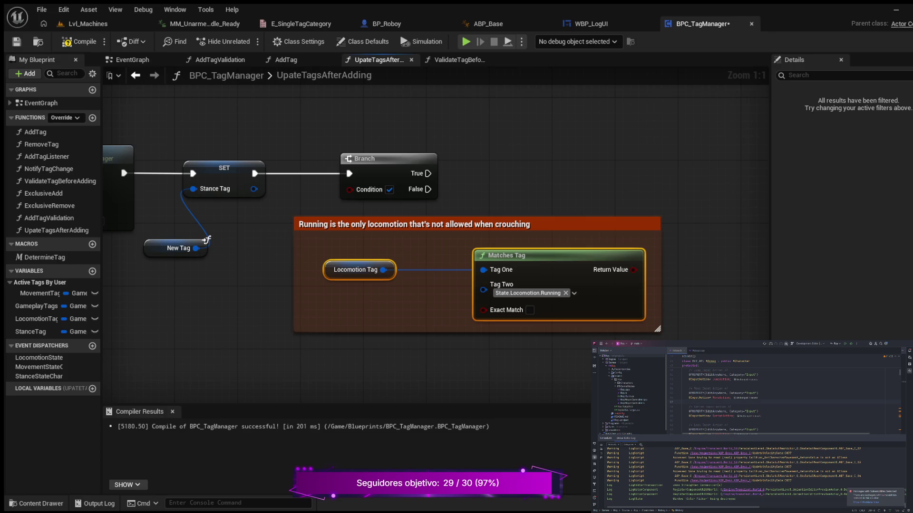
drag(558, 149, 513, 165)
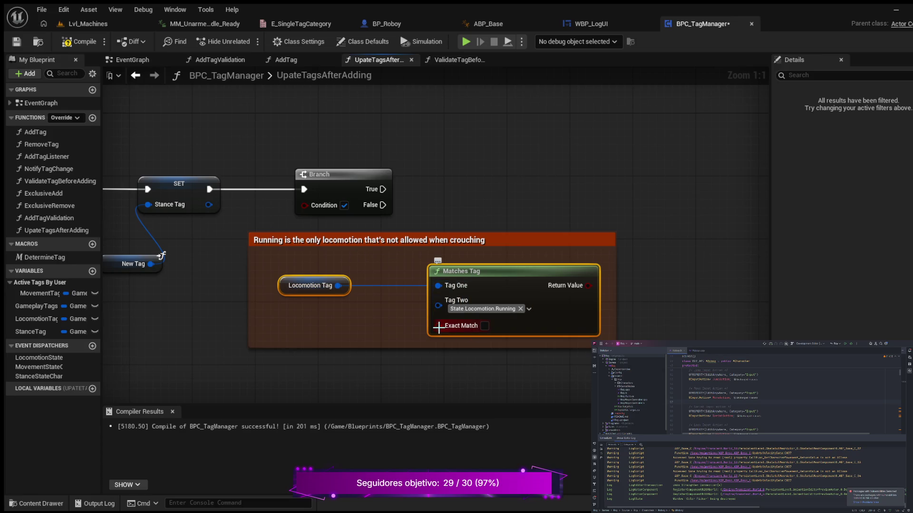
Tick Exact Match and attach an Exclusive Remove to the Branch's True output.
click(484, 325)
drag(458, 182, 296, 204)
mouse_move(220, 209)
mouse_down()
mouse_move(260, 217)
mouse_move(507, 204)
mouse_move(518, 217)
mouse_up()
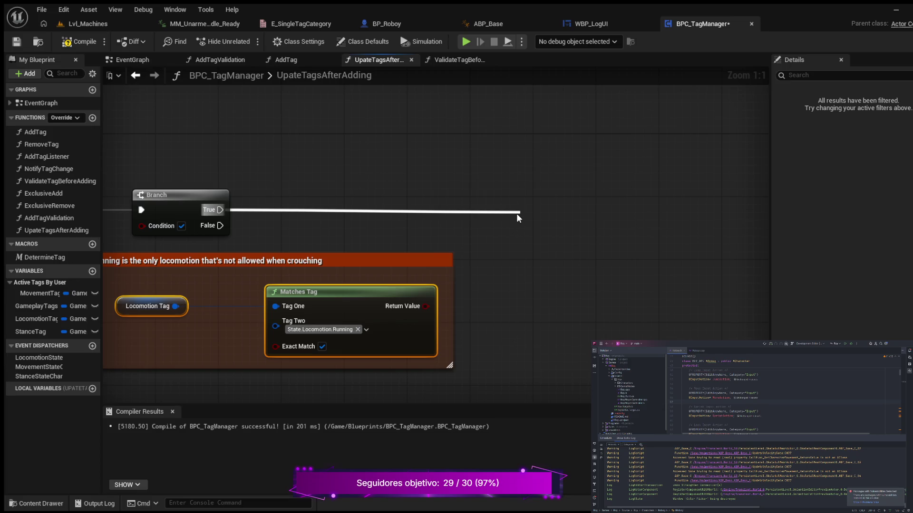
drag(517, 215, 517, 216)
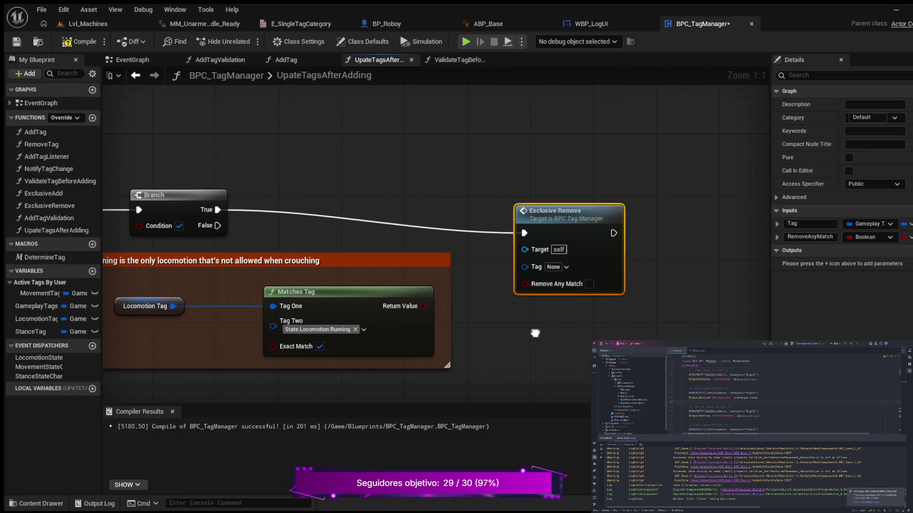
drag(509, 276, 543, 261)
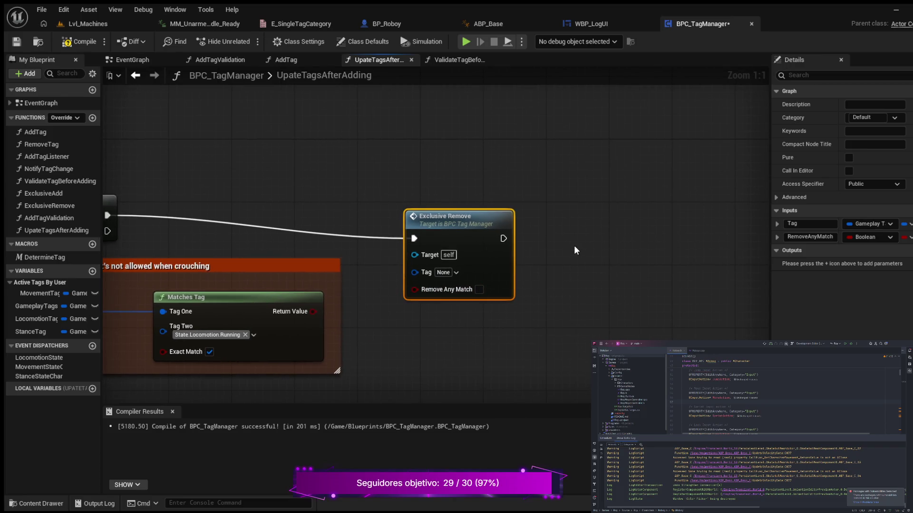
Add an Exclusive Add node running after Exclusive Remove, and align the pair.
key(ctrl+v)
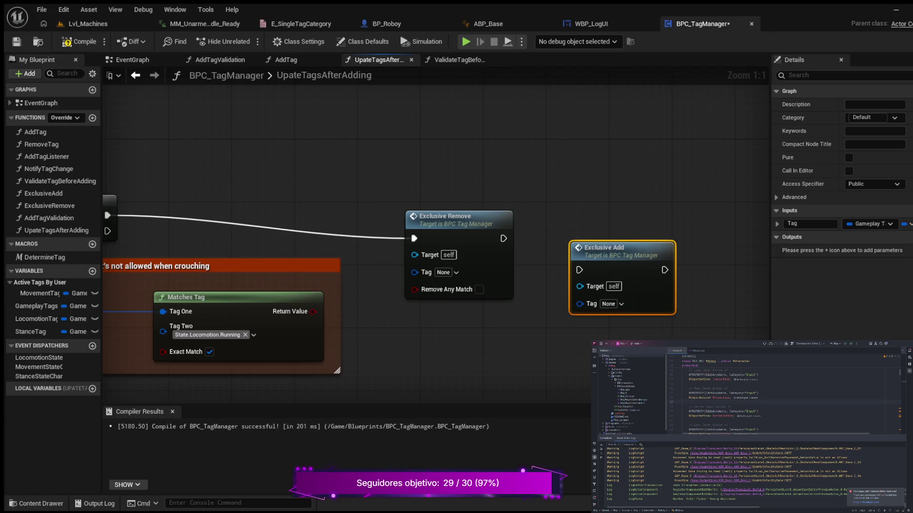
scroll(501, 258, down, 3)
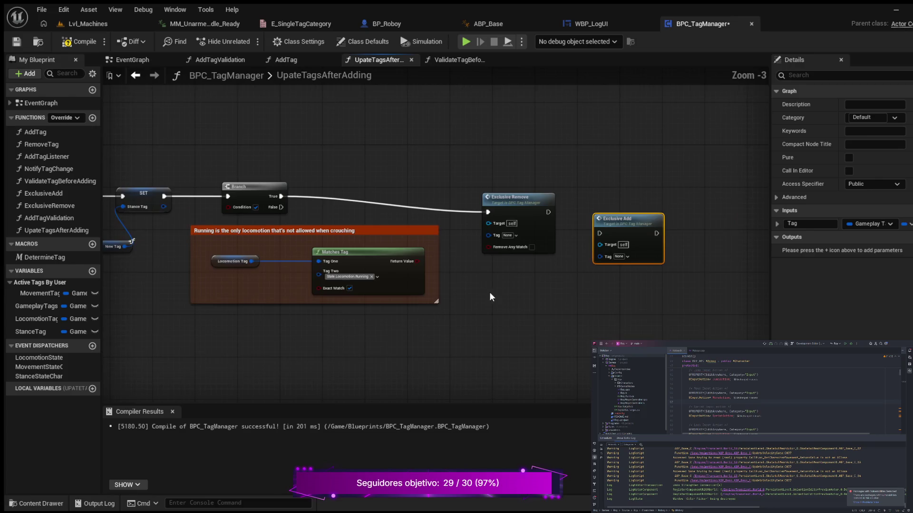
click(359, 198)
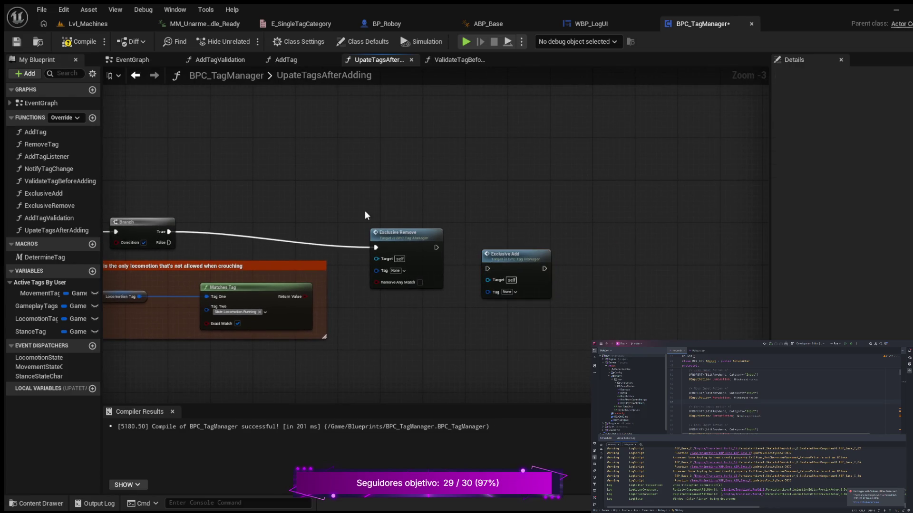
drag(364, 210, 555, 305)
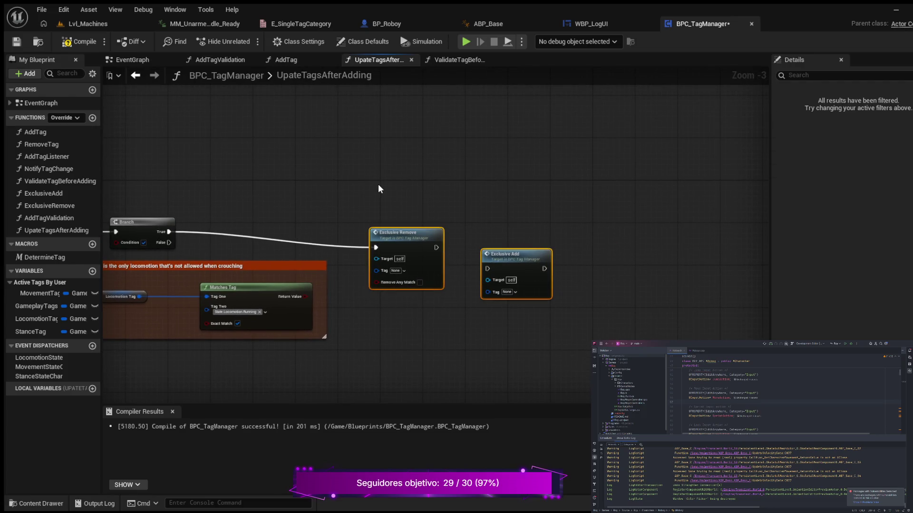
click(494, 228)
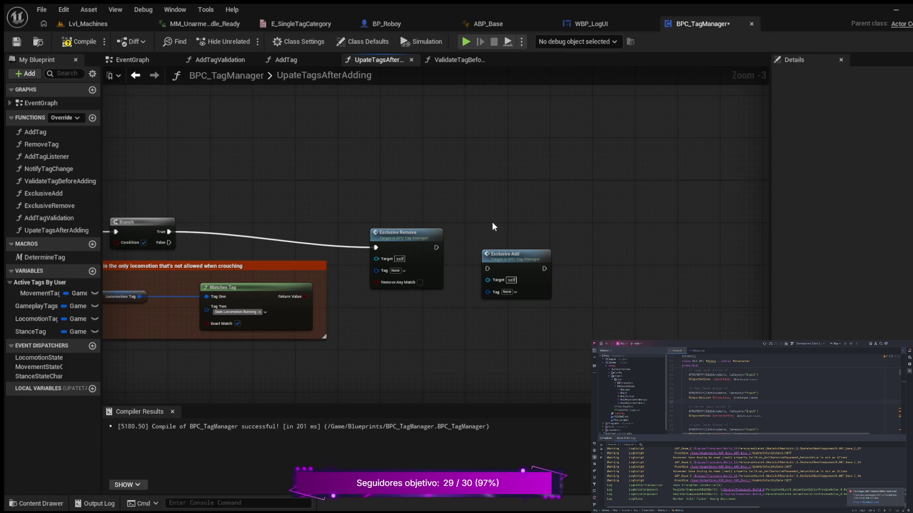
drag(436, 248, 488, 269)
drag(584, 304, 371, 213)
key(q)
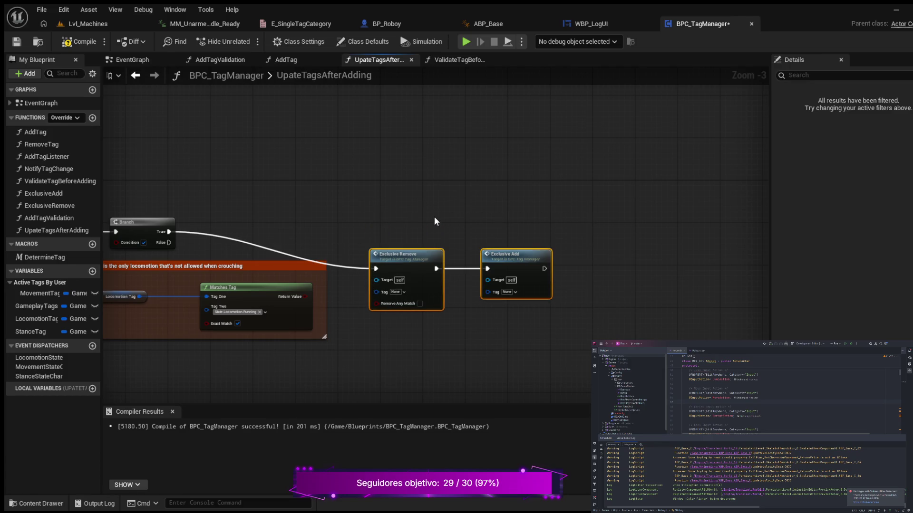
drag(528, 259, 535, 224)
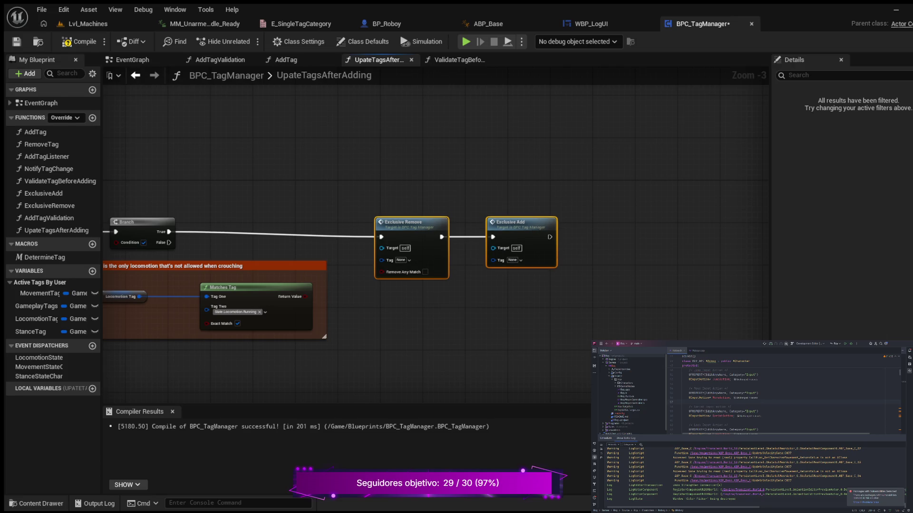
mouse_move(364, 333)
mouse_down()
mouse_move(428, 293)
mouse_move(379, 297)
mouse_up()
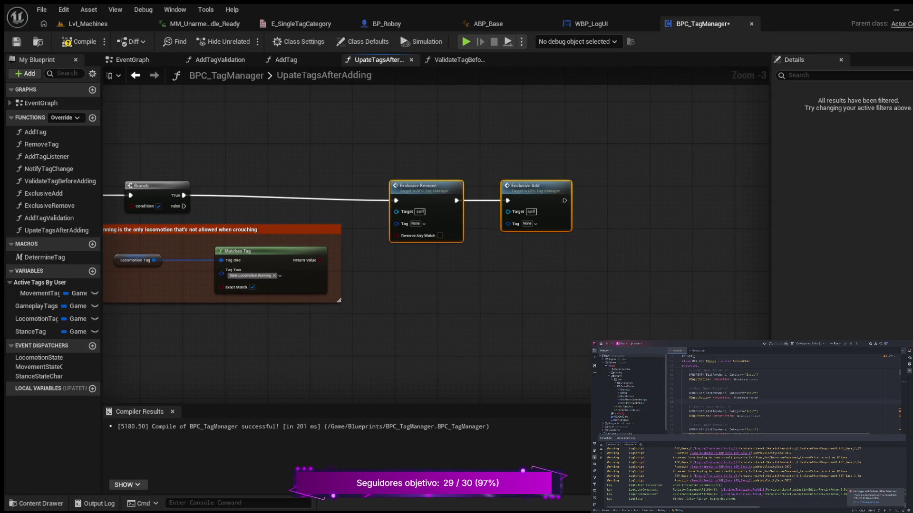
scroll(346, 200, up, 2)
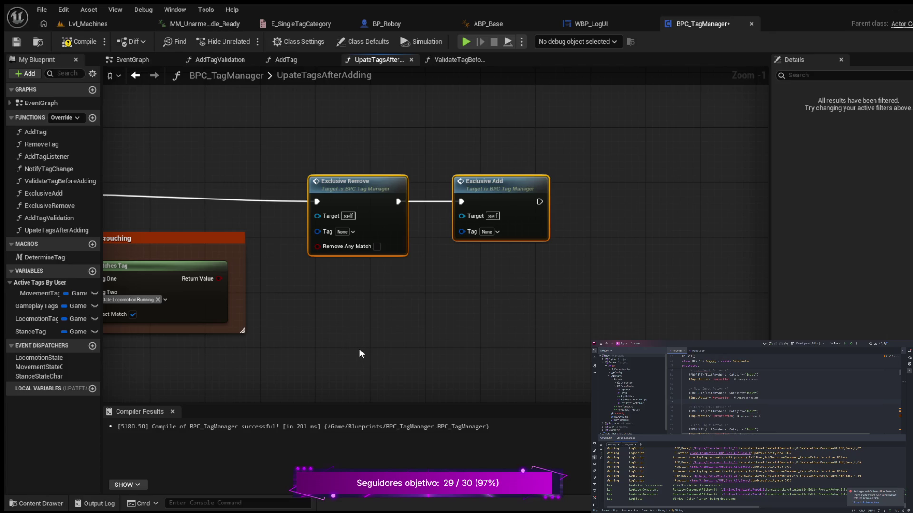
Set Exclusive Remove to State.Locomotion.Running and Exclusive Add to State.Locomotion.Walking.
key(ctrl+z)
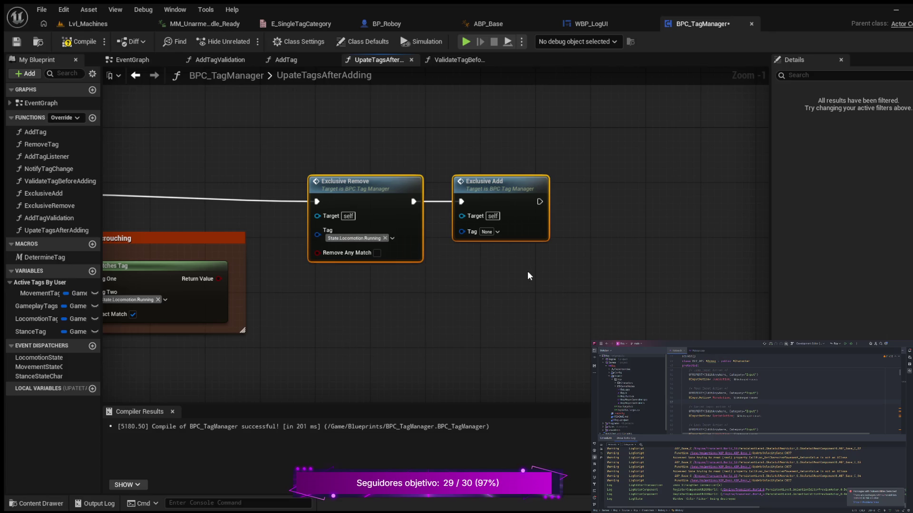
click(564, 278)
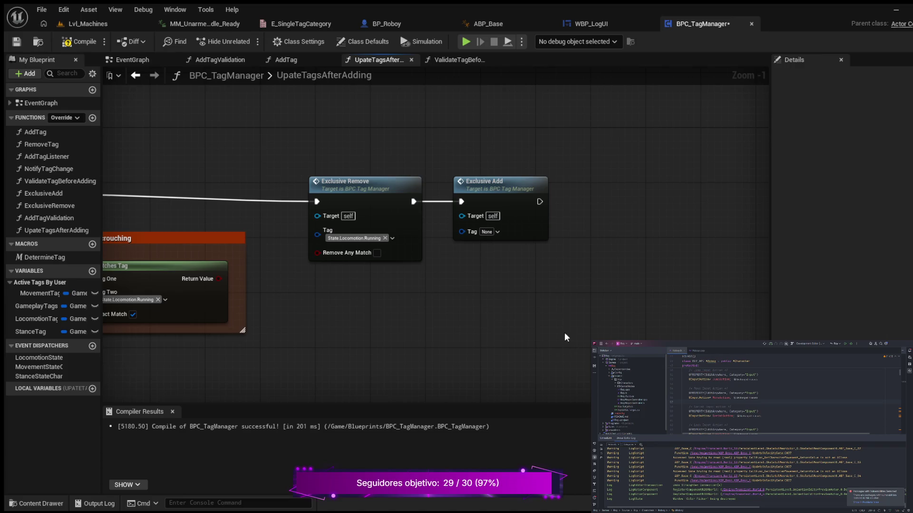
key(ctrl+z)
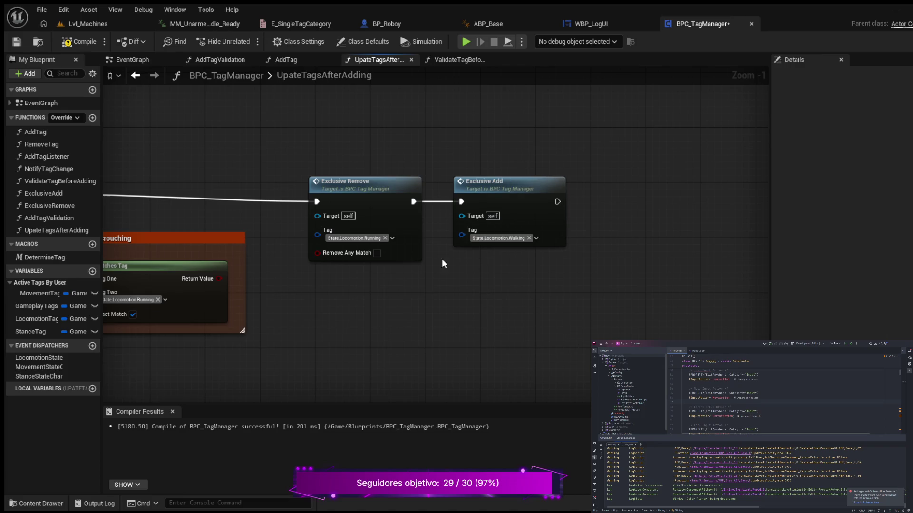
drag(537, 185, 543, 186)
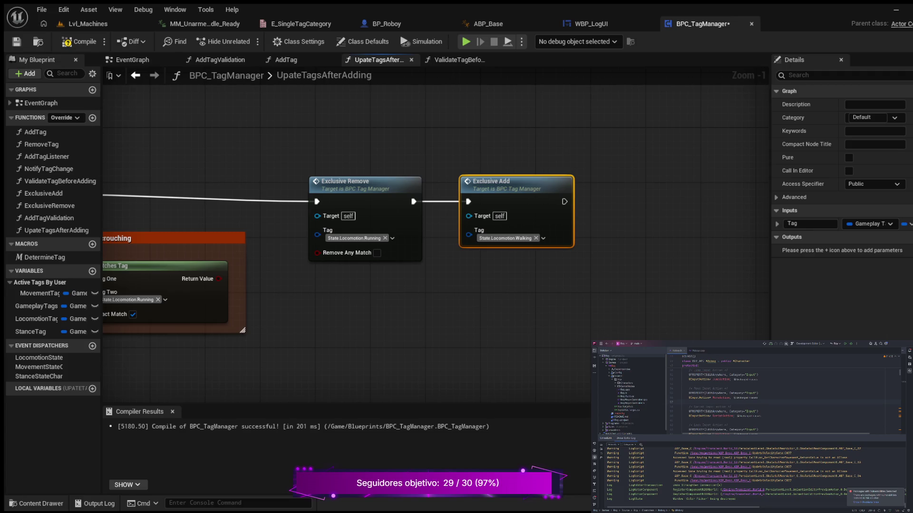
Reposition the crouching comment box and wire Matches Tag's Return Value into Branch's Condition.
drag(304, 309, 566, 257)
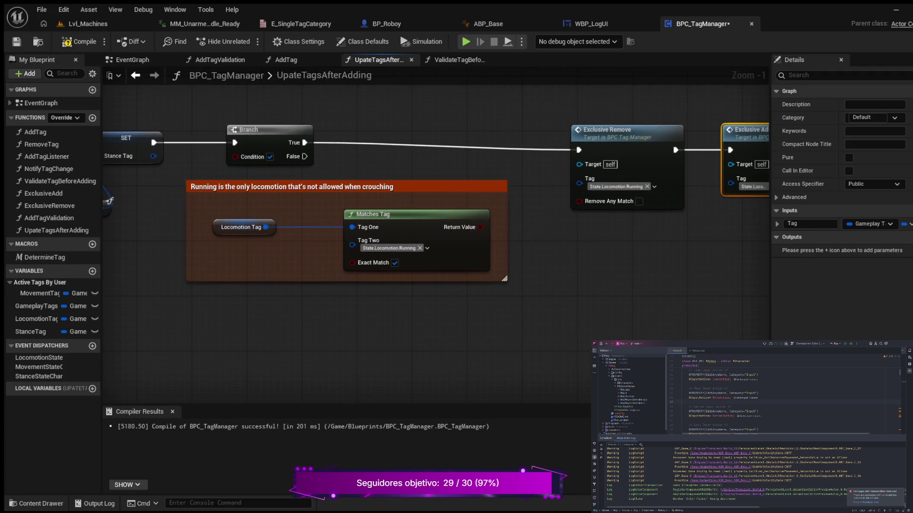
mouse_move(433, 306)
mouse_down()
mouse_move(410, 308)
mouse_move(548, 301)
mouse_move(539, 304)
mouse_up()
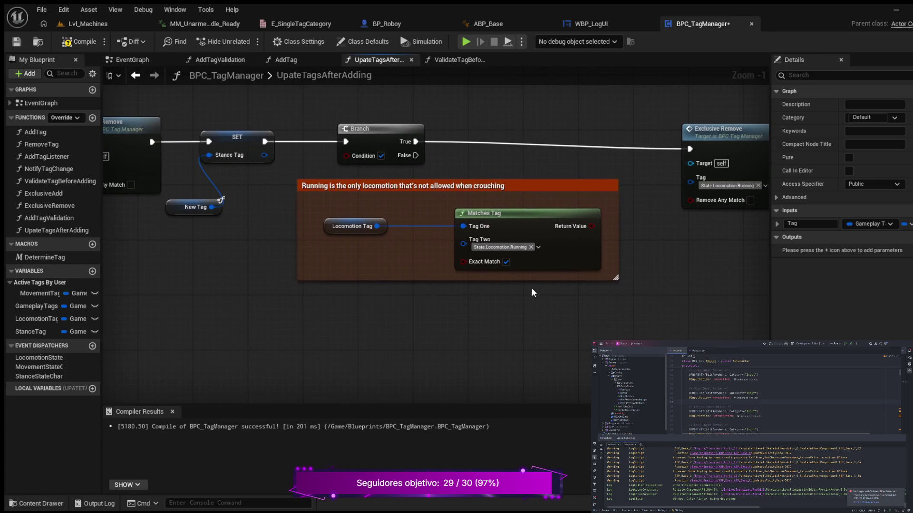
drag(536, 185, 347, 252)
drag(405, 207, 555, 198)
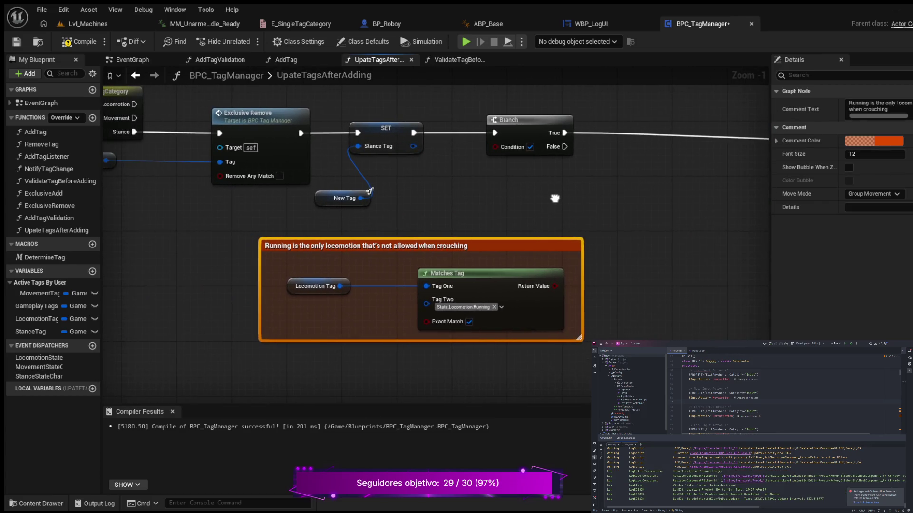
drag(526, 248, 438, 235)
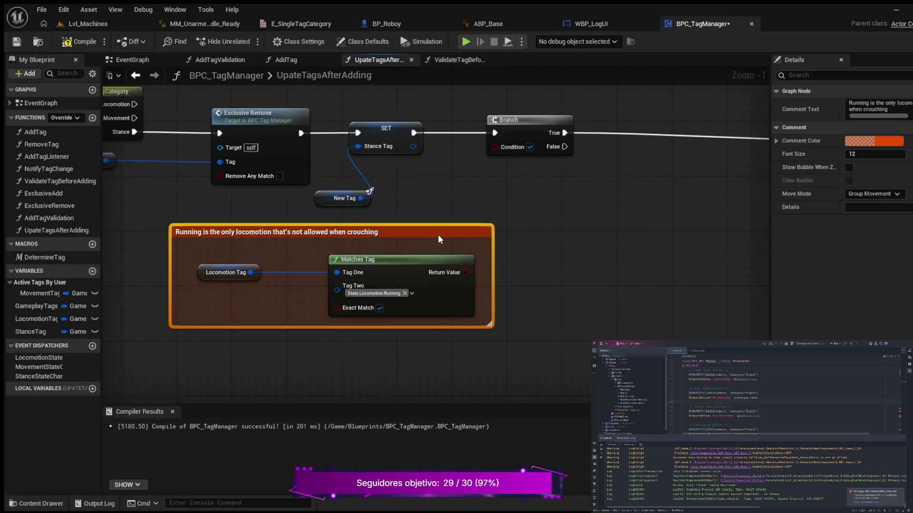
mouse_move(466, 273)
mouse_down()
mouse_move(464, 184)
mouse_move(495, 146)
mouse_up()
Move the Exclusive Remove and Exclusive Add pair left toward the Branch.
mouse_move(642, 209)
mouse_down()
mouse_move(185, 245)
mouse_move(346, 245)
mouse_up()
scroll(187, 240, down, 2)
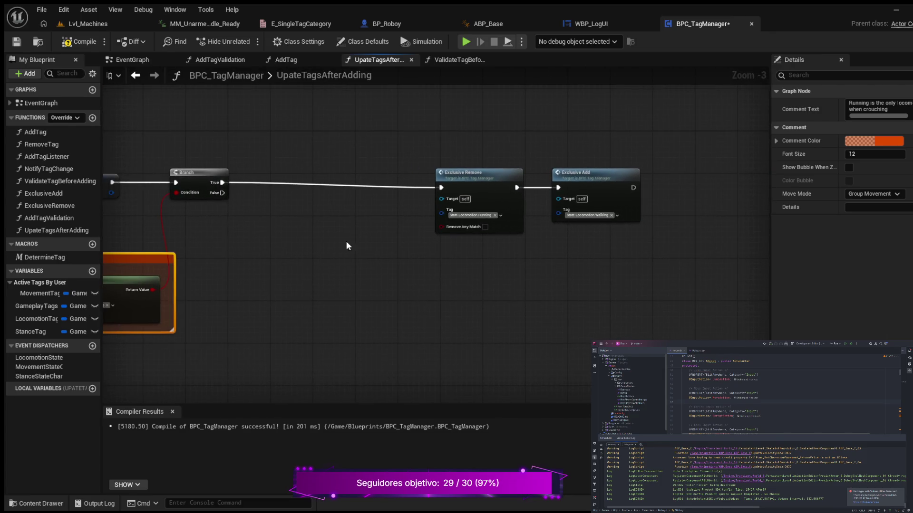
drag(541, 162, 521, 223)
ctrl+click(610, 187)
mouse_move(610, 187)
mouse_down()
mouse_move(578, 171)
mouse_move(484, 177)
mouse_up()
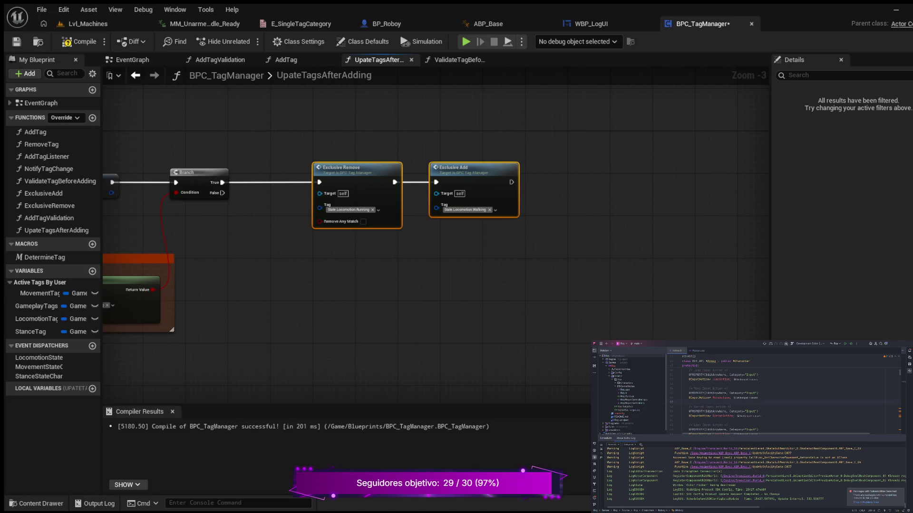
Compile and save BPC_TagManager, then start a simulation to test it.
key(ctrl+s)
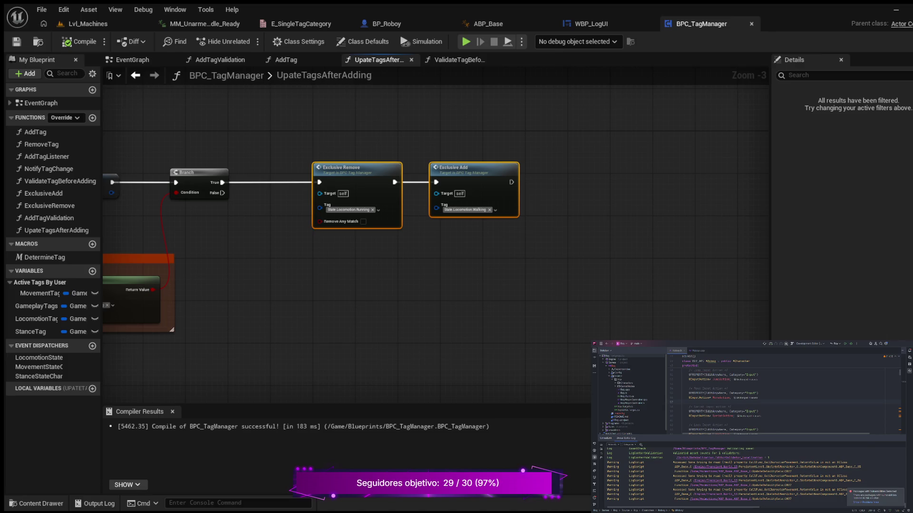
key(alt+s)
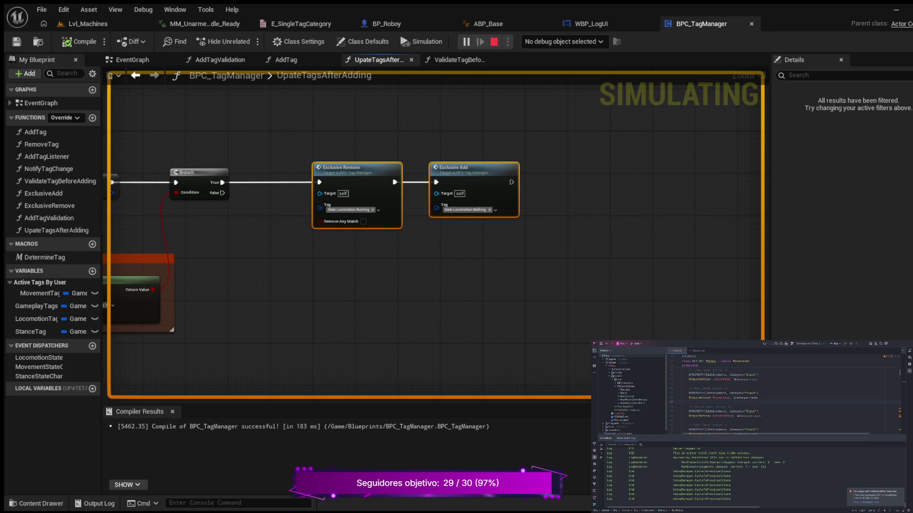
key(Escape)
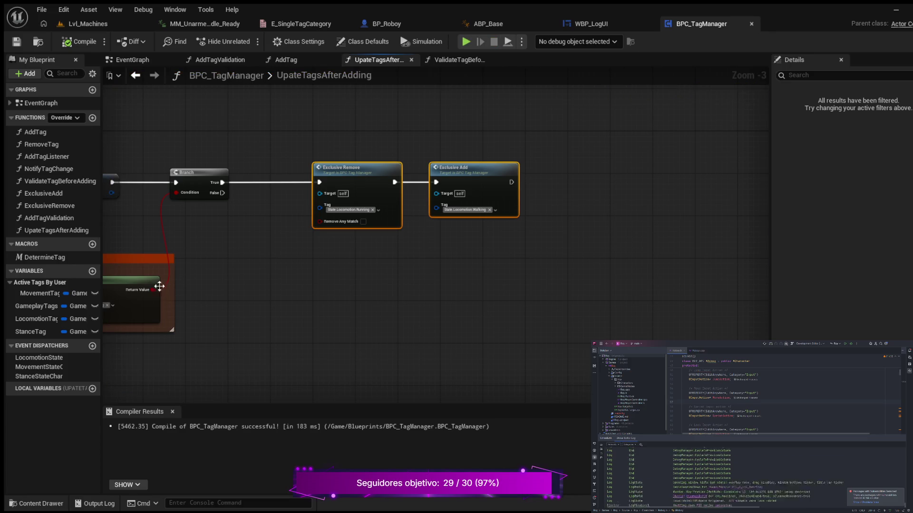
mouse_move(412, 273)
mouse_down()
mouse_move(351, 282)
mouse_move(449, 268)
mouse_up()
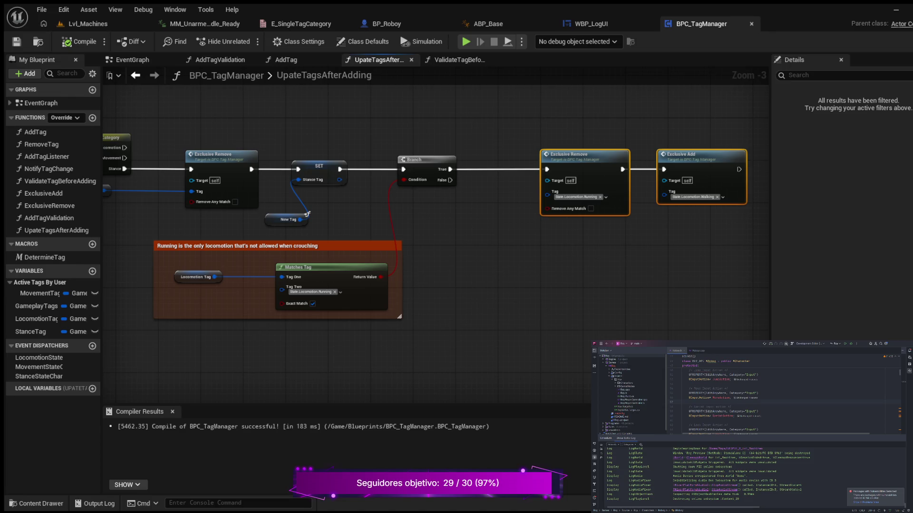
mouse_move(142, 214)
mouse_down()
mouse_move(245, 245)
mouse_move(238, 259)
mouse_up()
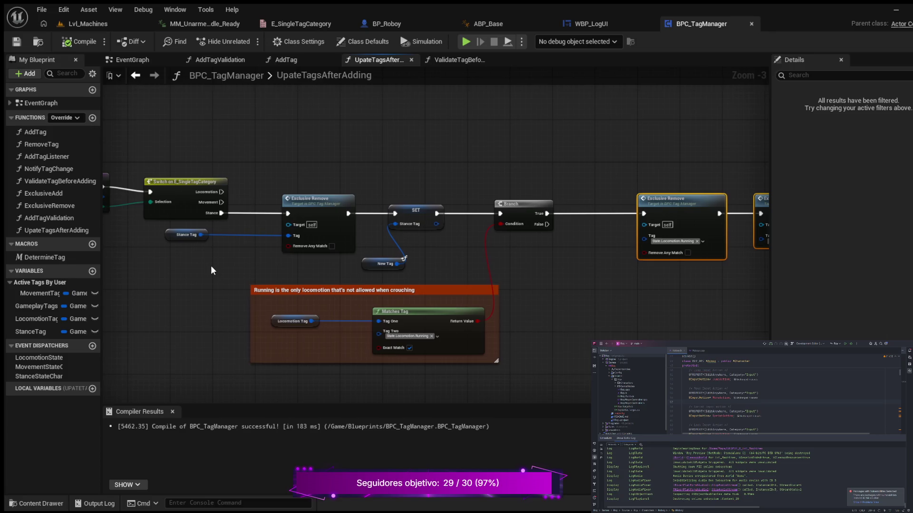
mouse_move(210, 266)
mouse_down()
mouse_move(234, 254)
mouse_move(189, 267)
mouse_move(198, 304)
mouse_up()
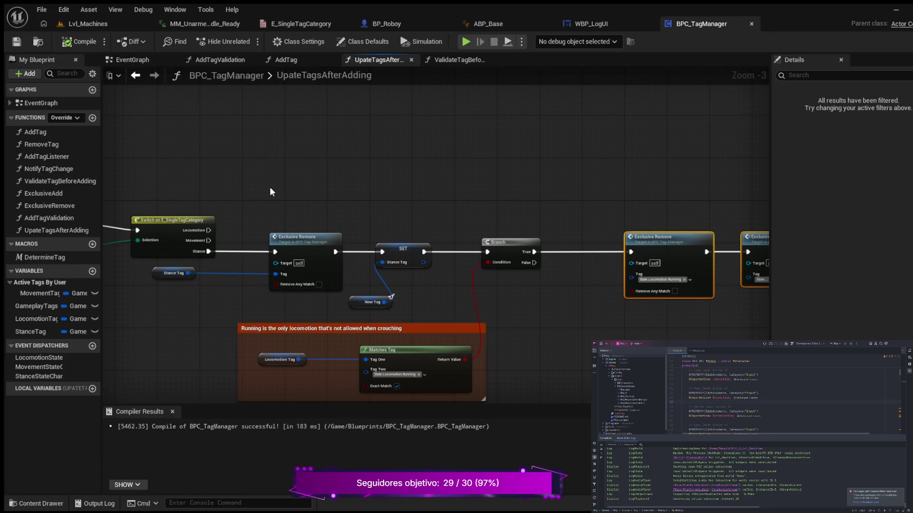
drag(269, 188, 295, 205)
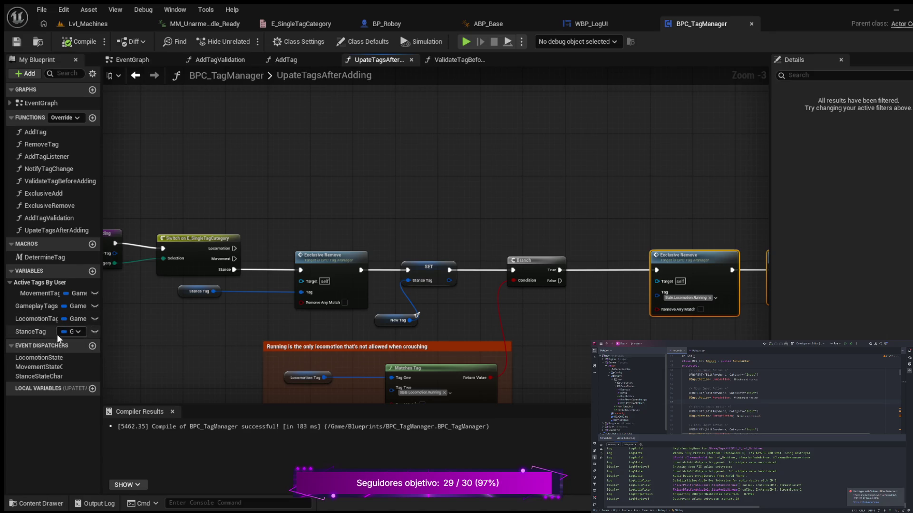
Place a Locomotion Tag getter and a pasted Exclusive Remove node above the Switch.
click(34, 318)
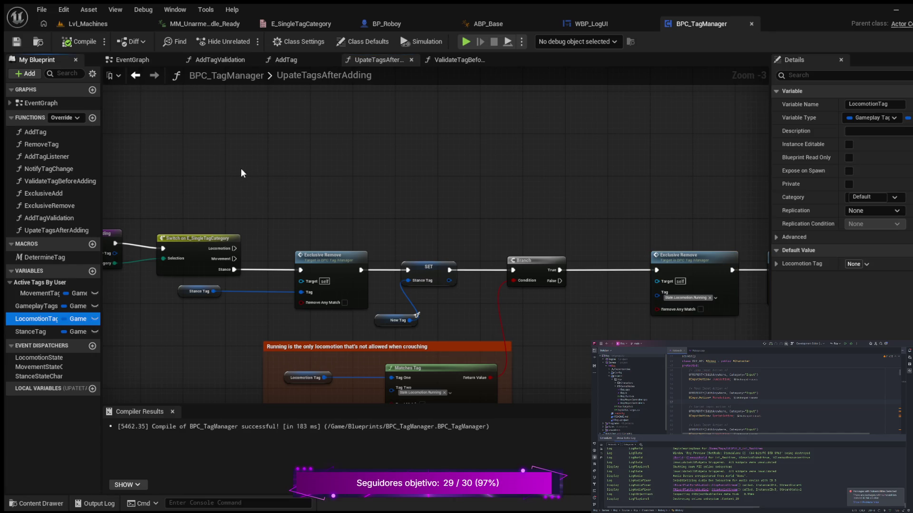
key(ctrl+v)
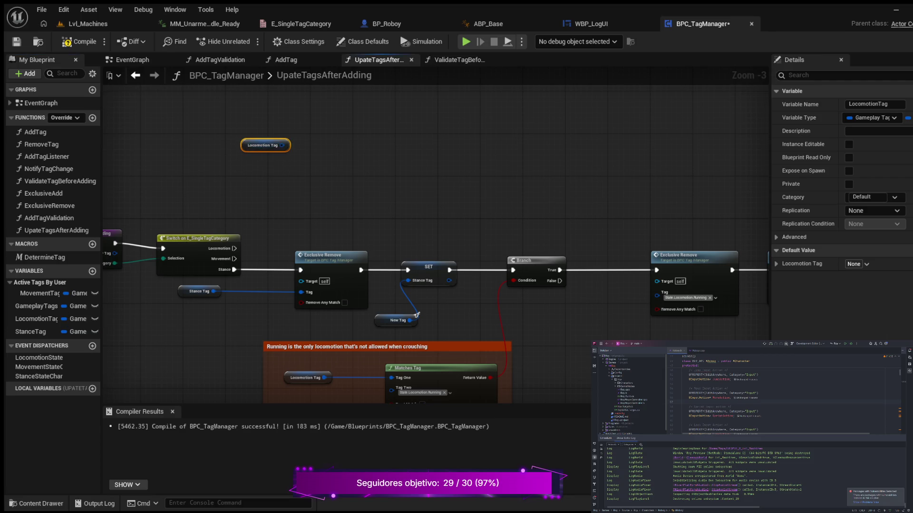
drag(273, 147, 366, 238)
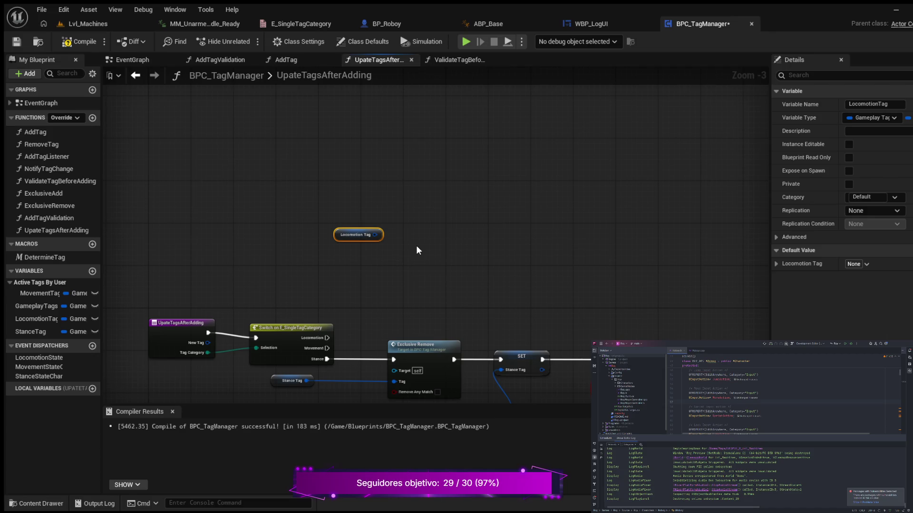
key(ctrl+v)
click(347, 233)
drag(340, 229, 302, 230)
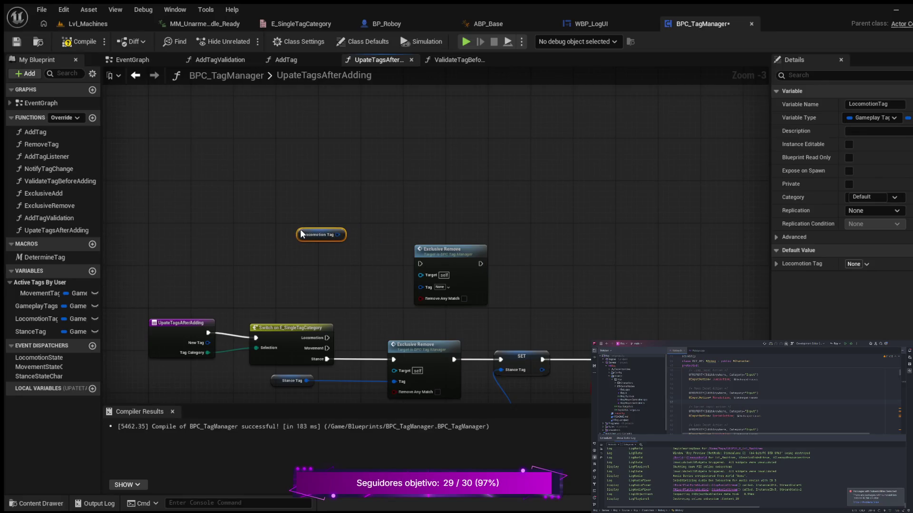
drag(446, 257, 433, 249)
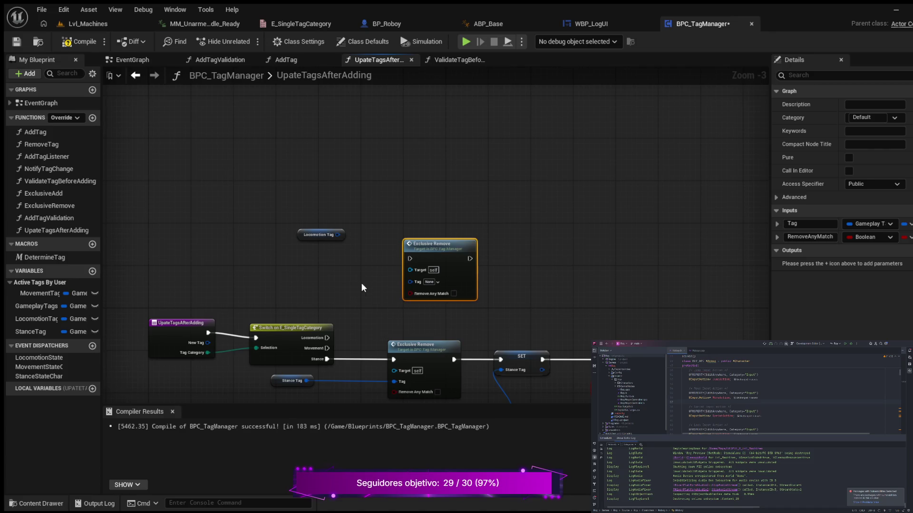
Run Exclusive Remove from the Switch's Locomotion output, feeding Locomotion Tag into its Tag pin.
mouse_move(327, 338)
mouse_down()
mouse_move(398, 258)
mouse_move(436, 235)
mouse_move(428, 212)
mouse_up()
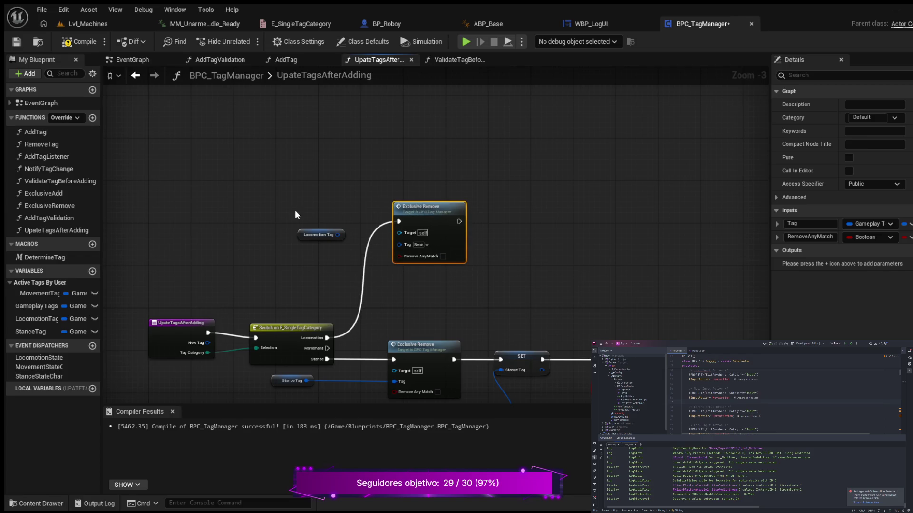
drag(304, 231, 294, 219)
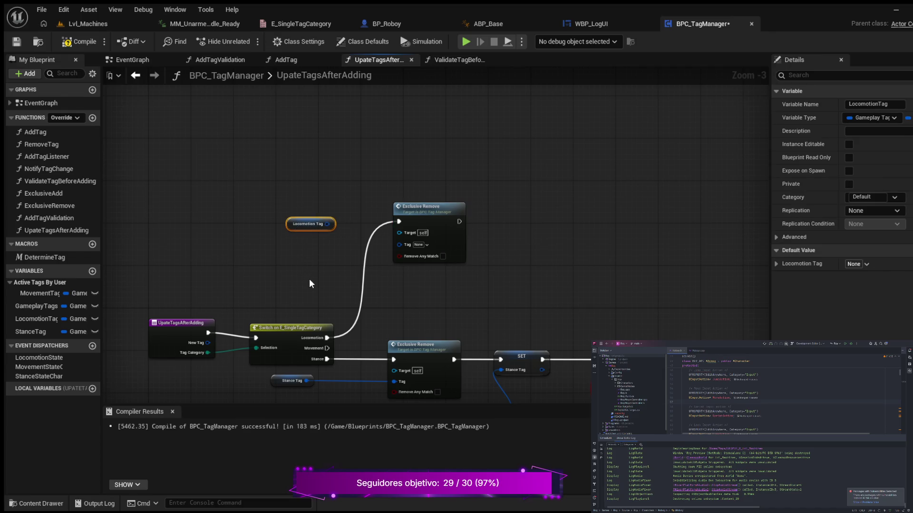
drag(328, 224, 397, 245)
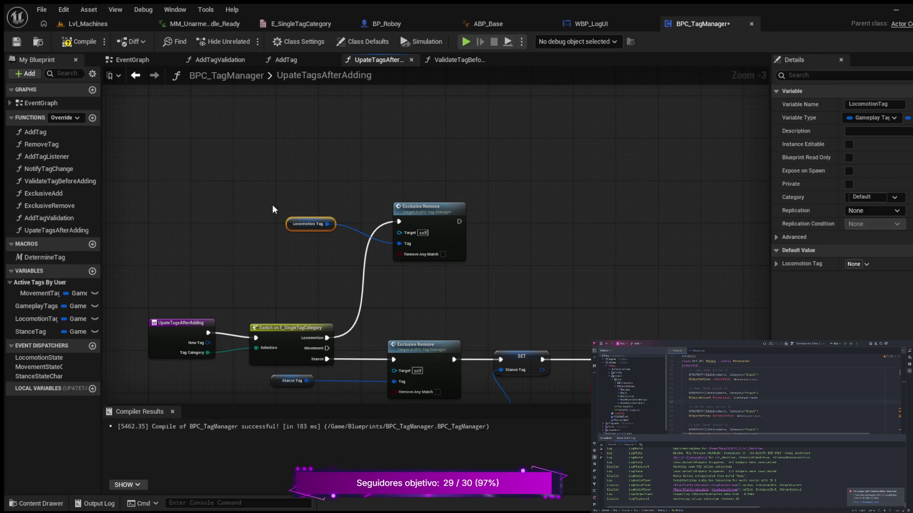
scroll(268, 214, up, 3)
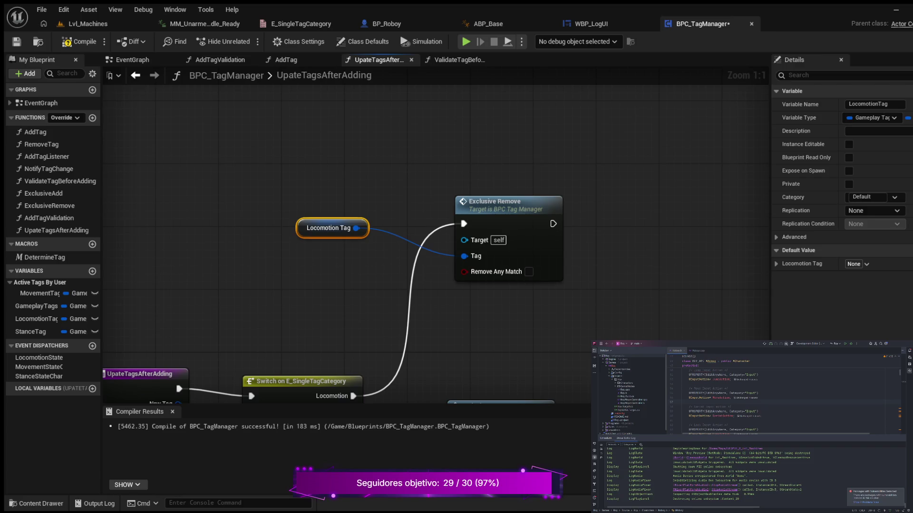
Place a SET LocomotionTag node beside the Locomotion case's Exclusive Remove.
mouse_move(243, 224)
mouse_down()
mouse_move(276, 223)
mouse_move(292, 208)
mouse_move(251, 221)
mouse_up()
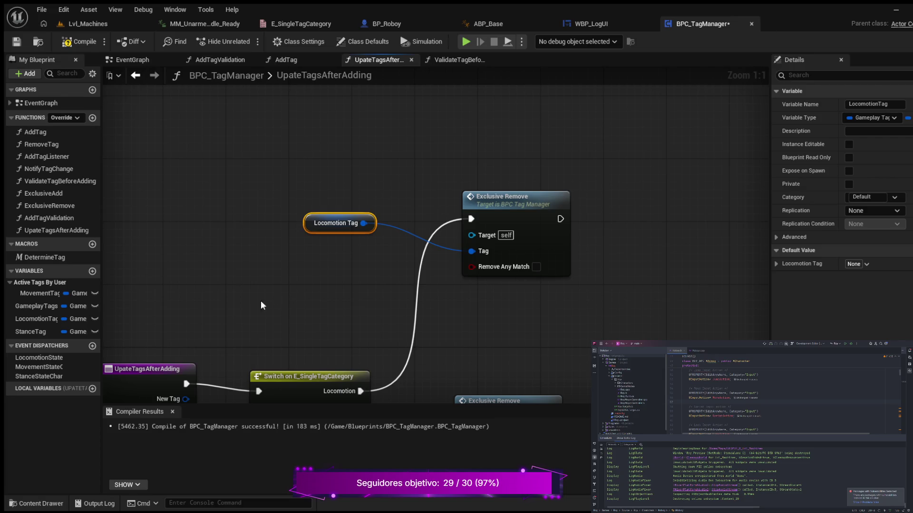
drag(226, 285, 193, 286)
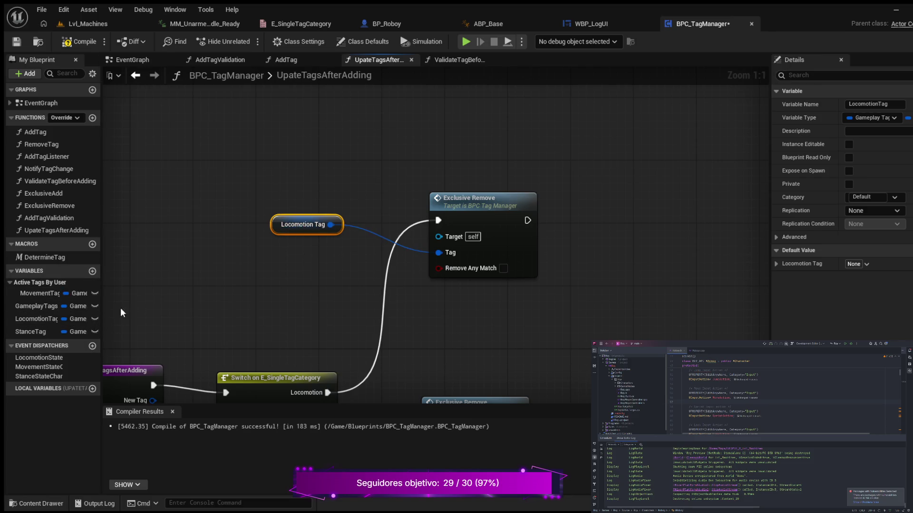
click(47, 316)
click(604, 222)
key(ctrl+v)
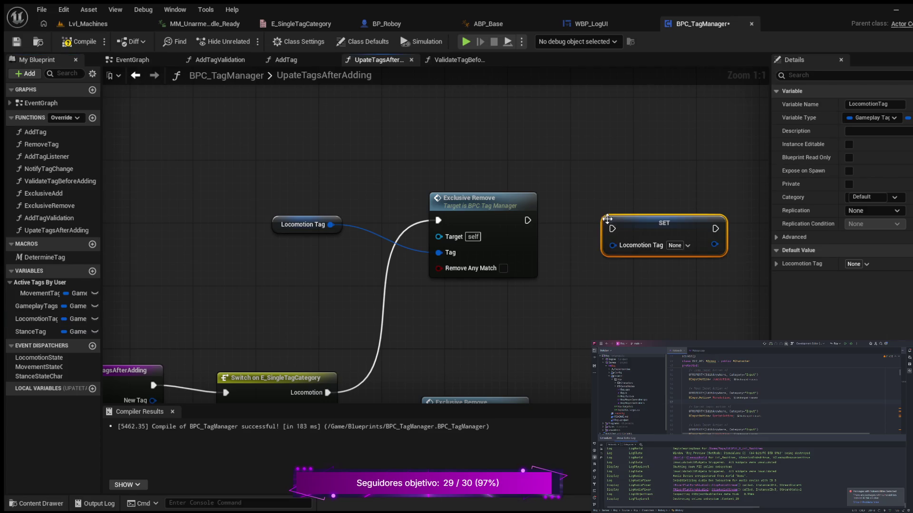
drag(597, 286, 453, 292)
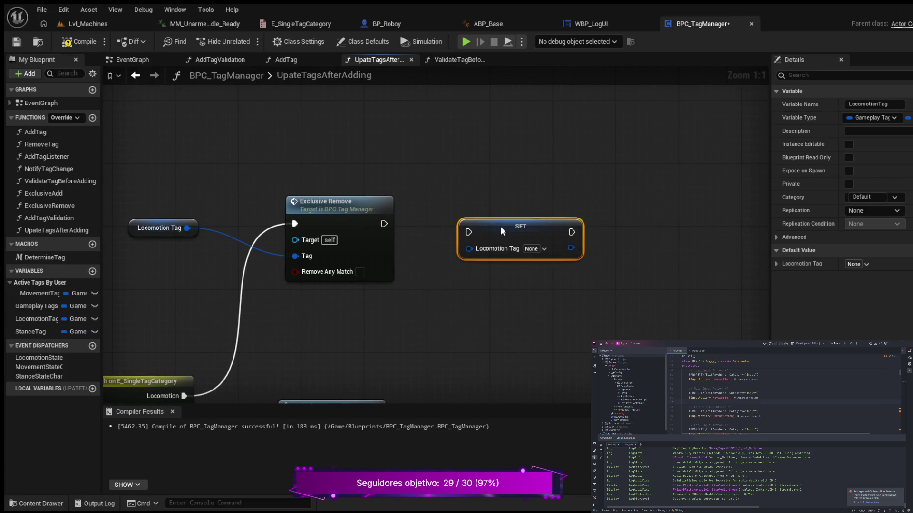
drag(500, 226, 480, 210)
Run SET LocomotionTag after Exclusive Remove and select the three Locomotion nodes.
drag(407, 297, 503, 287)
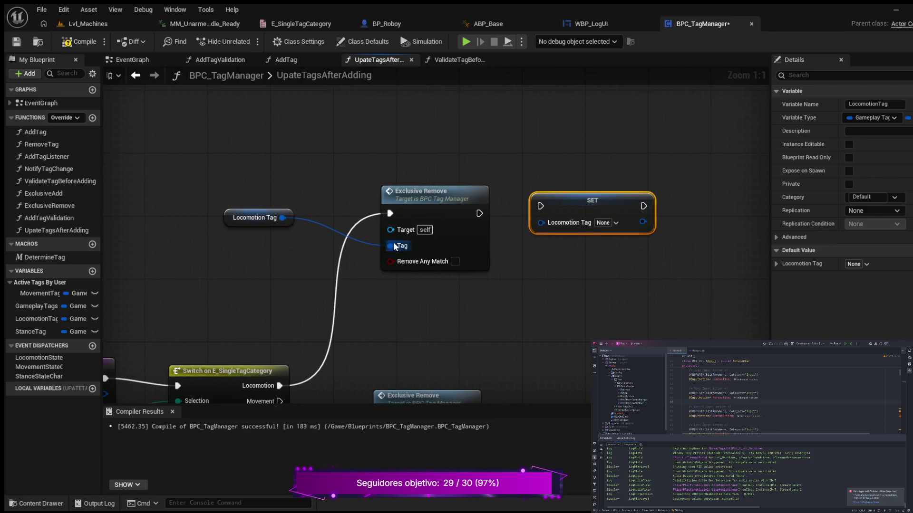
drag(247, 210, 278, 240)
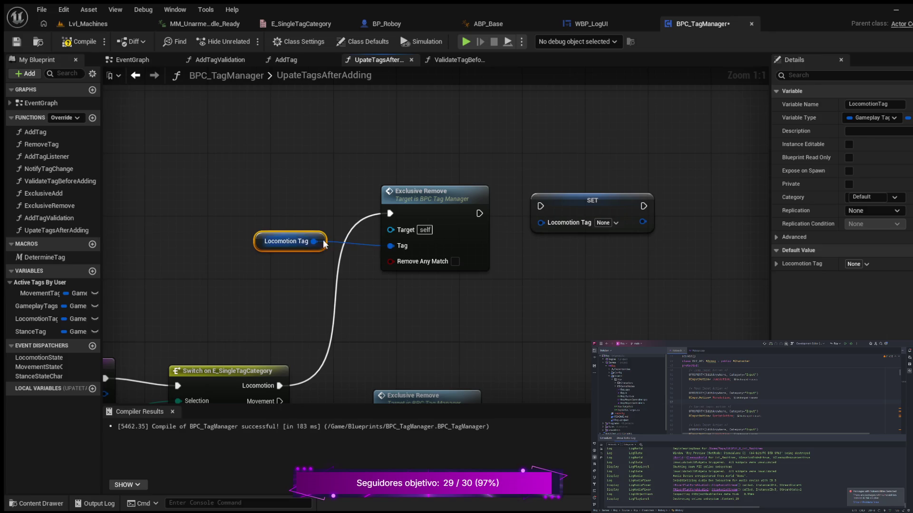
drag(484, 213, 561, 212)
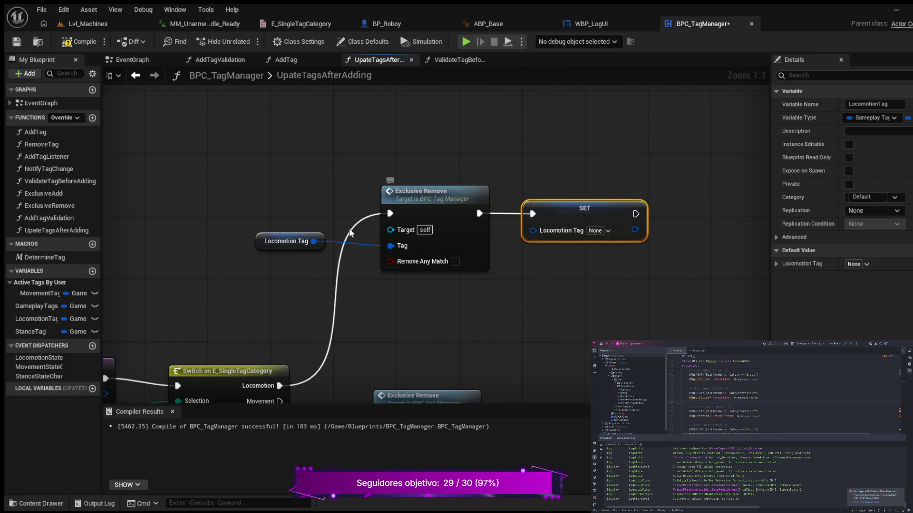
drag(260, 164, 654, 291)
Wrap the three selected nodes in a comment titled 'Remove the previous tag before adding the new one'.
key(c)
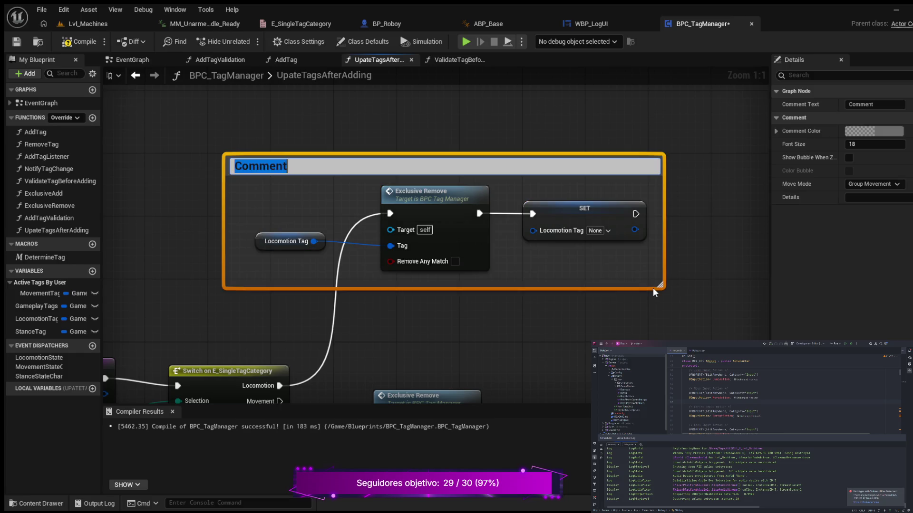
text(Remove the pri)
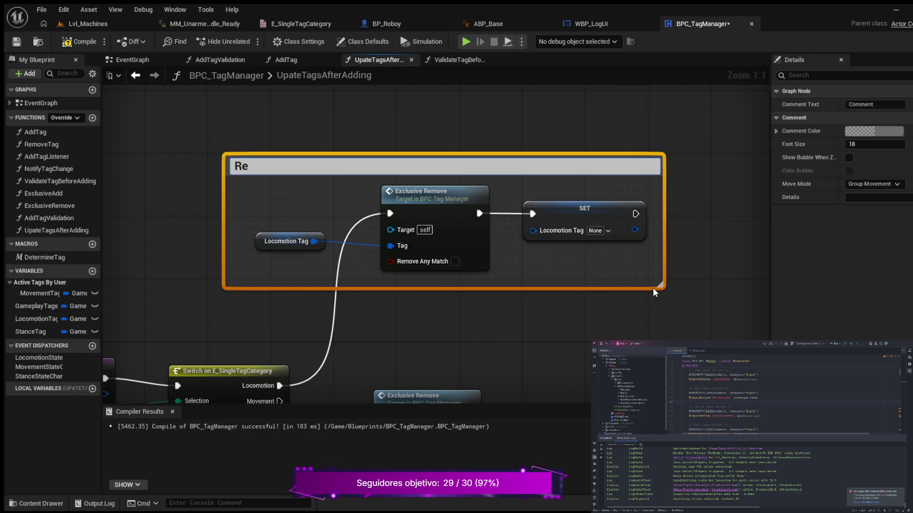
key(BackSpace)
text(evious tag before a)
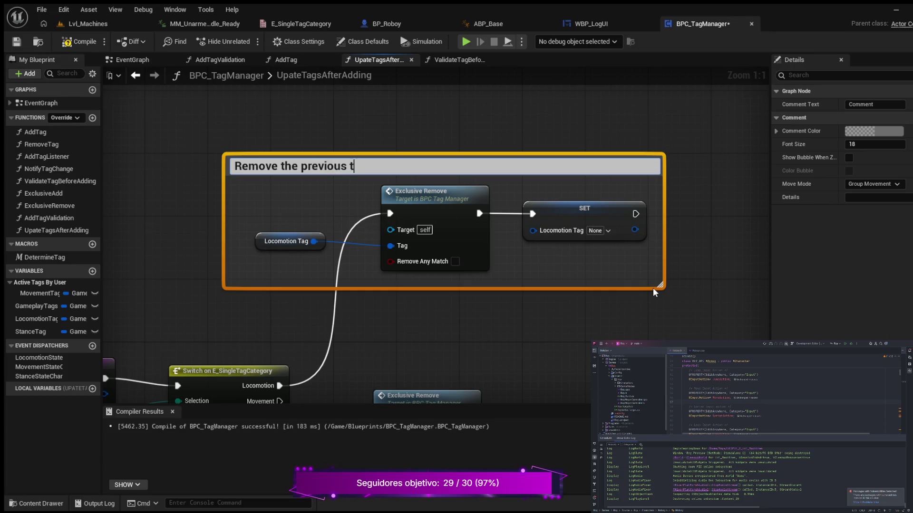
text(dd)
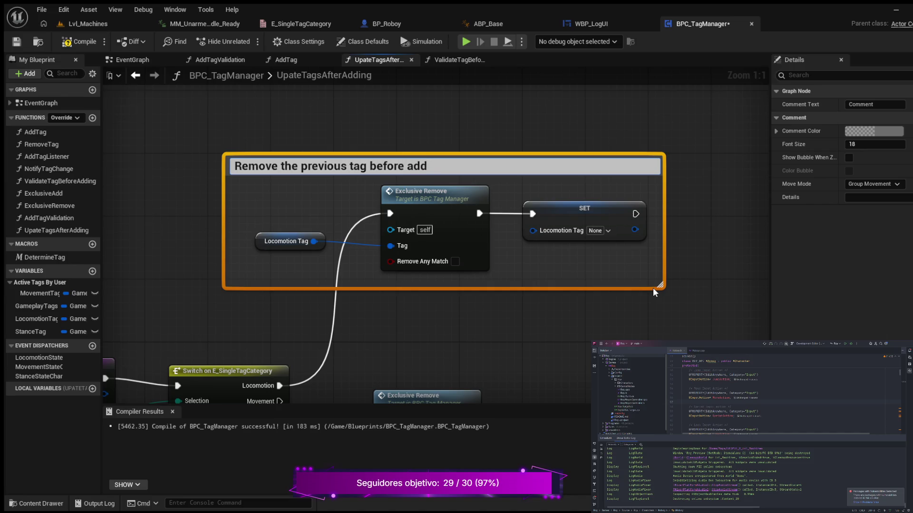
text(ing the new one)
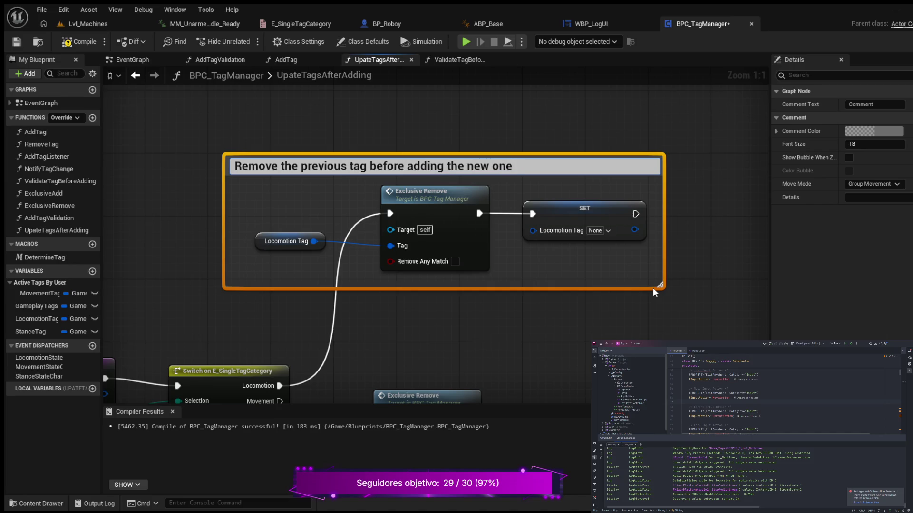
Set the comment's font size to 12 and paste a New Tag getter inside it.
click(875, 146)
text(12)
key(Return)
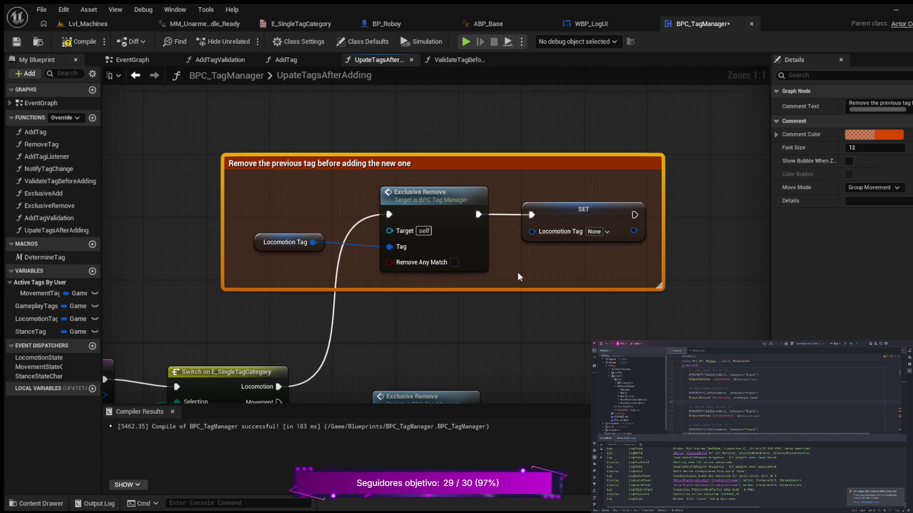
key(ctrl+v)
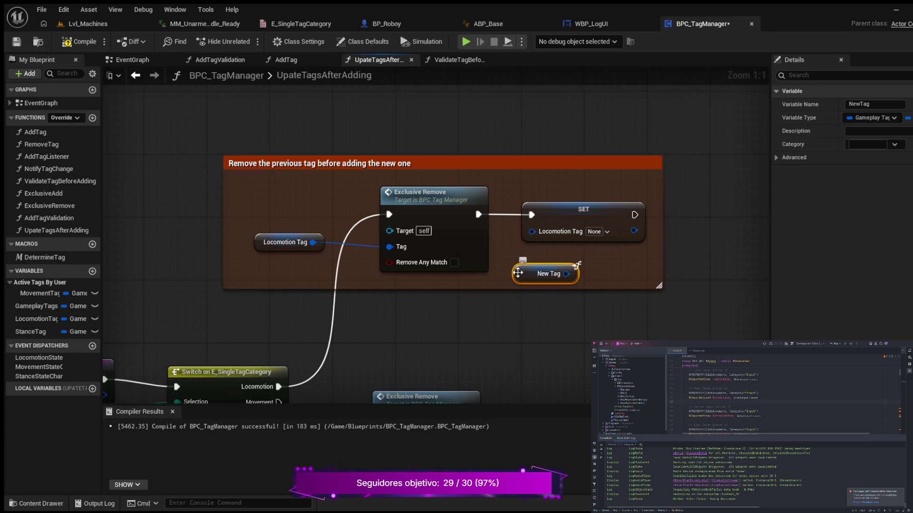
Connect New Tag to SET's Locomotion Tag input and straighten the four nodes inside the comment.
drag(664, 212, 709, 214)
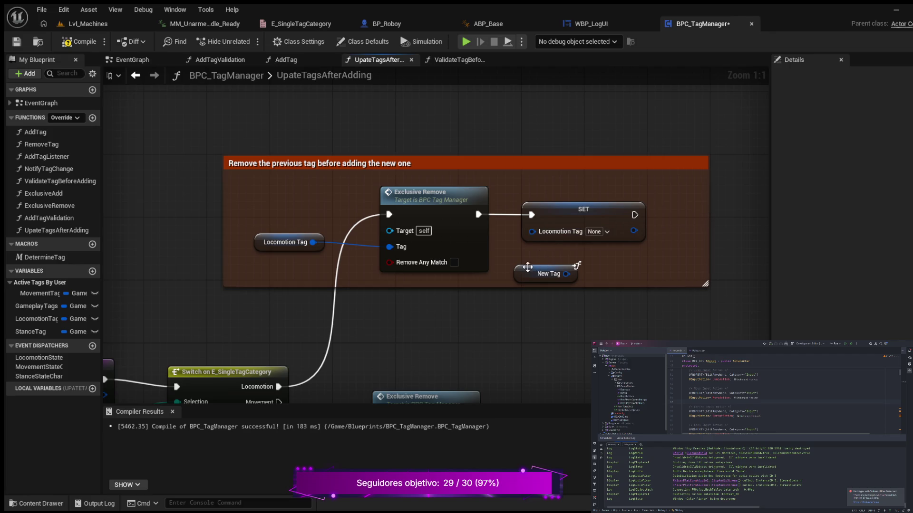
mouse_move(606, 215)
mouse_down()
mouse_move(660, 223)
mouse_move(658, 215)
mouse_up()
drag(565, 274, 587, 232)
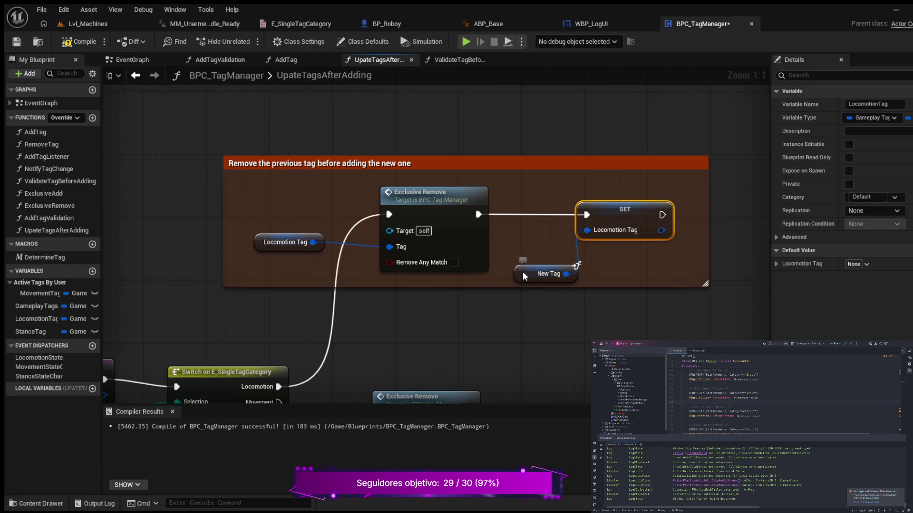
drag(523, 272, 506, 257)
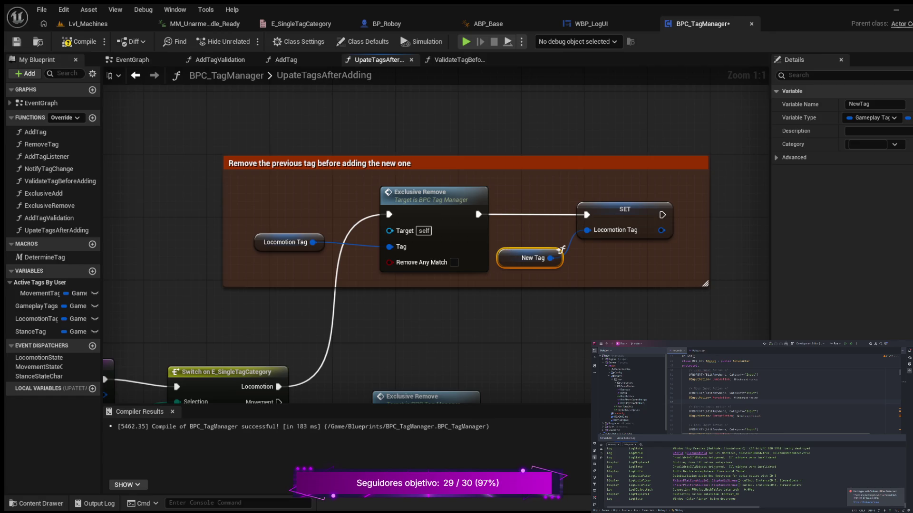
mouse_move(245, 180)
mouse_down()
mouse_move(554, 278)
mouse_move(616, 279)
mouse_up()
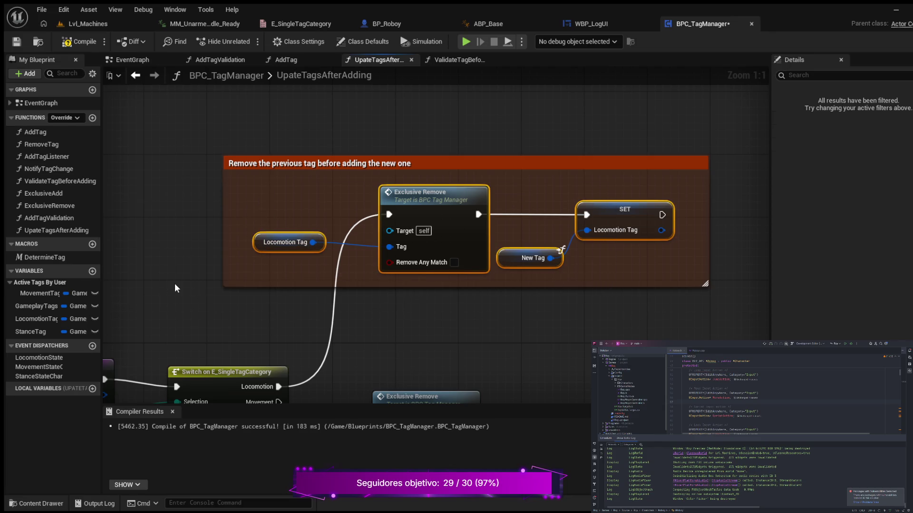
key(q)
Compile the blueprint, then bring the other category branches and Stance branch into view.
click(79, 42)
mouse_move(433, 337)
mouse_down()
mouse_move(454, 228)
mouse_move(454, 253)
mouse_move(340, 267)
mouse_move(383, 269)
mouse_up()
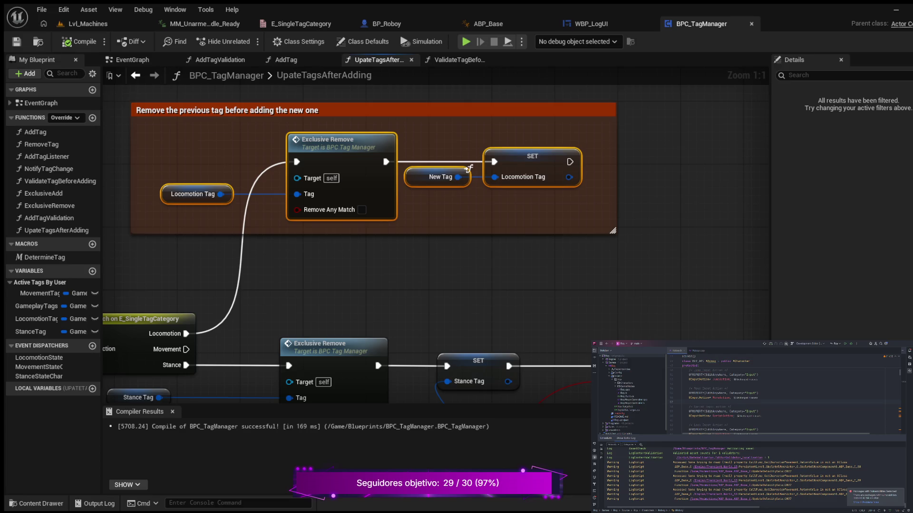
scroll(402, 262, down, 1)
mouse_move(402, 262)
mouse_down()
mouse_move(473, 210)
mouse_move(434, 207)
mouse_move(385, 235)
mouse_move(224, 240)
mouse_up()
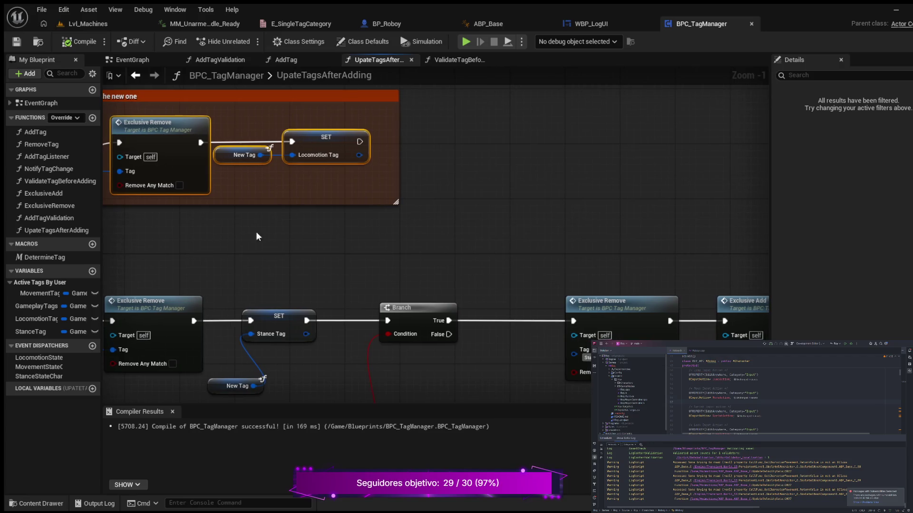
drag(360, 234, 222, 334)
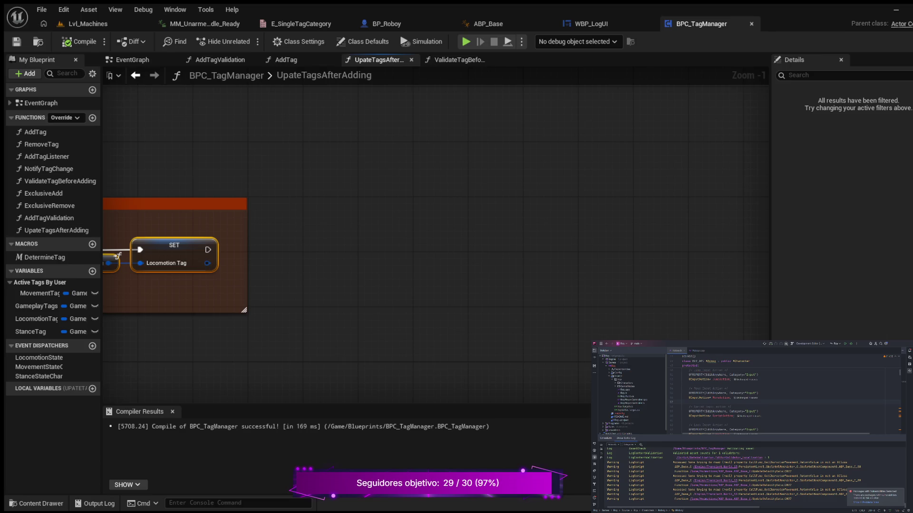
Add a new comment beside Locomotion starting 'Edge case: player is on crouching state and starts running'.
drag(371, 249, 480, 237)
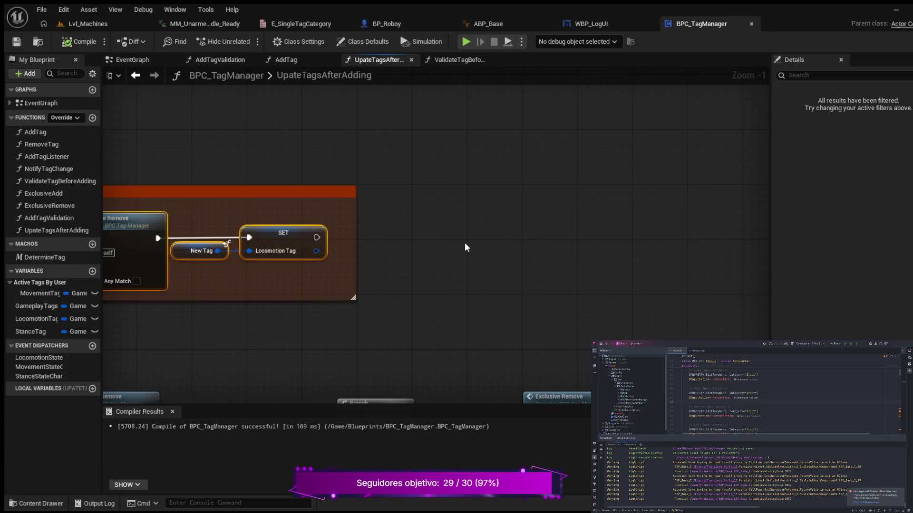
click(503, 215)
key(c)
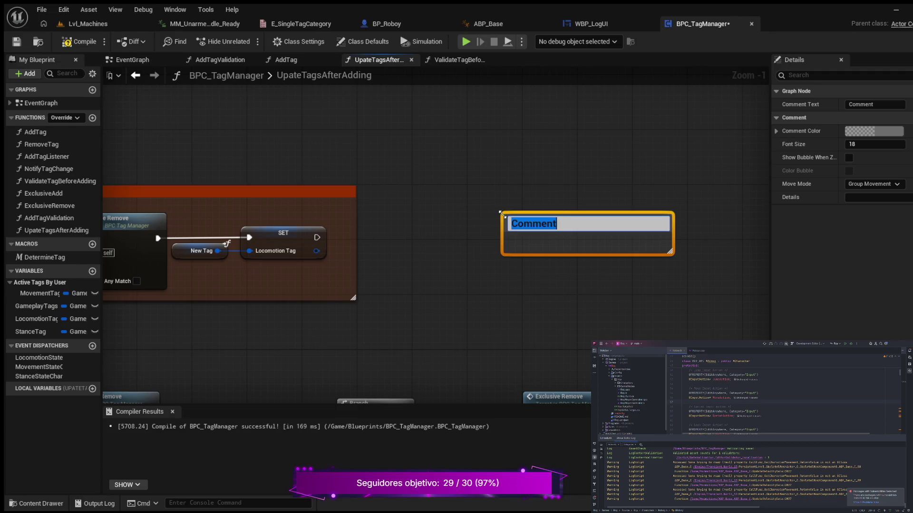
text(Edge)
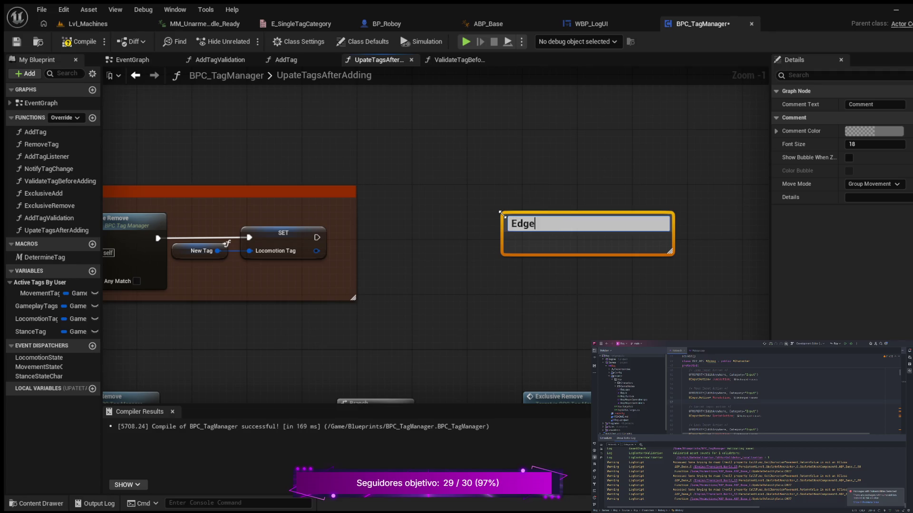
text( case:)
text( player is)
text( on)
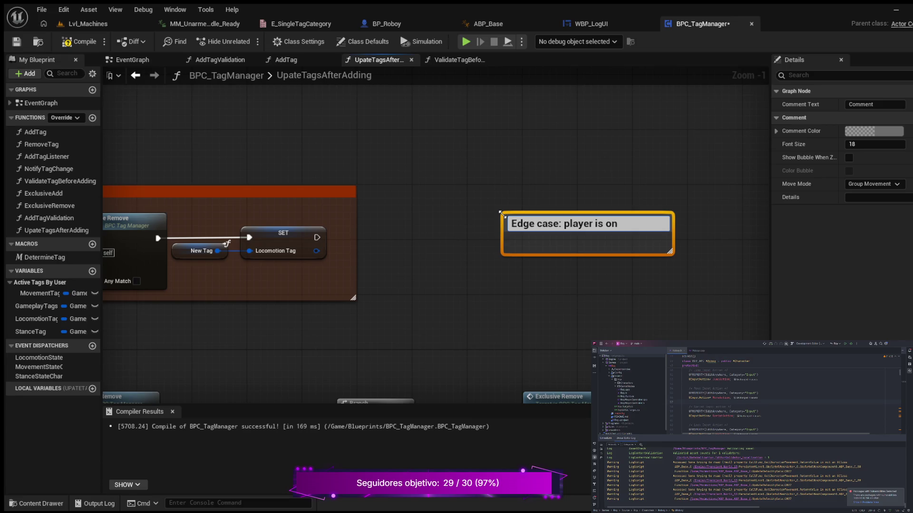
text( crouching)
key(shift+Return)
text(tate)
key(BackSpace)
key(BackSpace)
key(BackSpace)
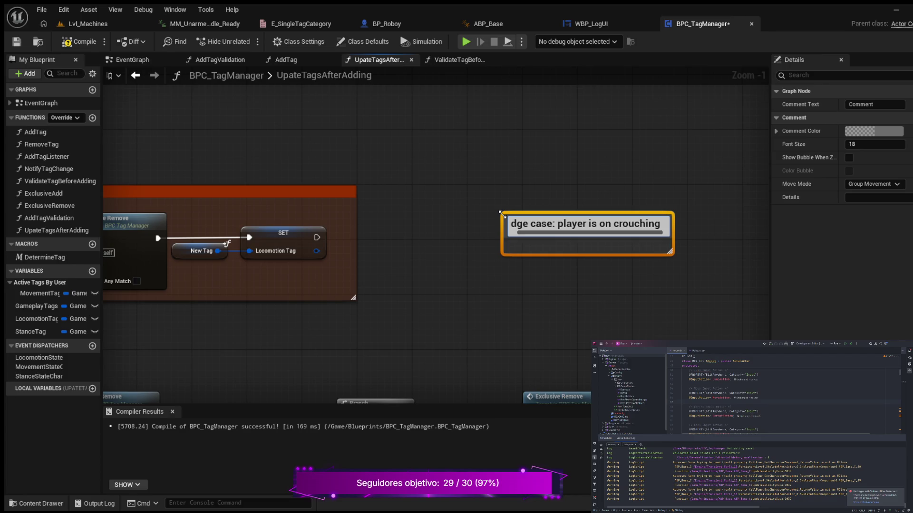
key(shift+Return)
text(tat)
key(BackSpace)
key(BackSpace)
key(BackSpace)
key(shift+Return)
text(tate and start)
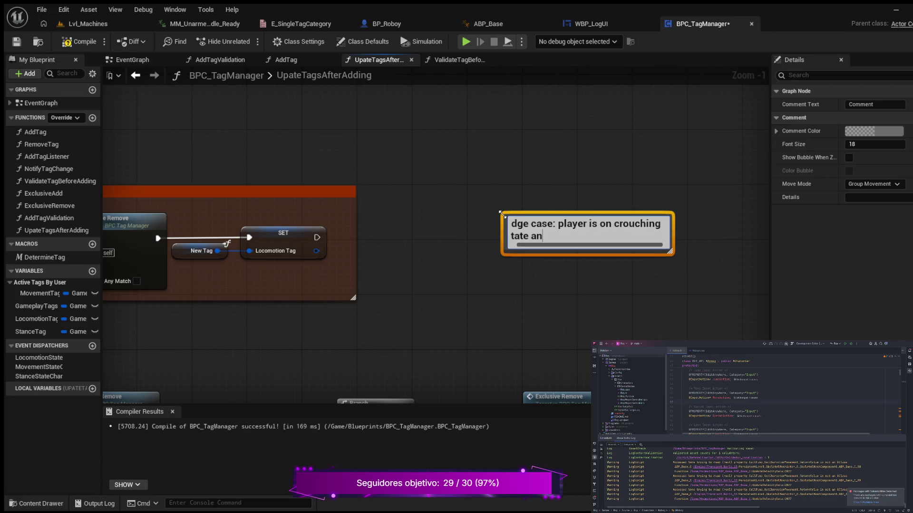
text(s running)
Finish the note: the player must first reach standing states before being able to run.
key(BackSpace)
key(BackSpace)
key(BackSpace)
key(BackSpace)
key(BackSpace)
key(BackSpace)
key(BackSpace)
text(running,)
text( so)
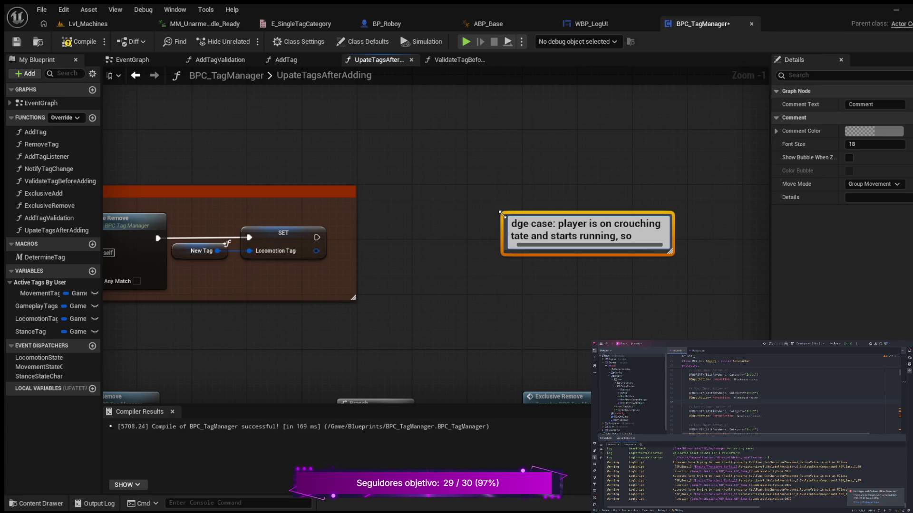
text(players)
text(nee)
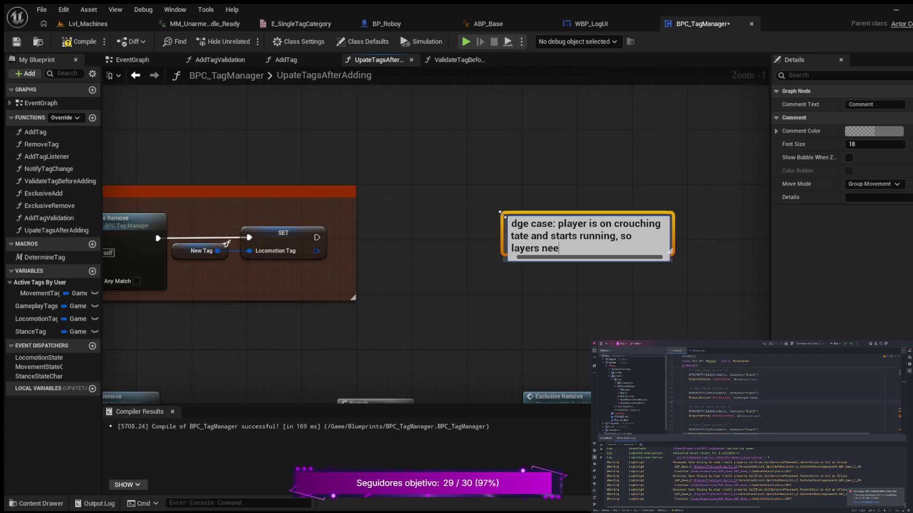
text(ds first to)
text( go sta)
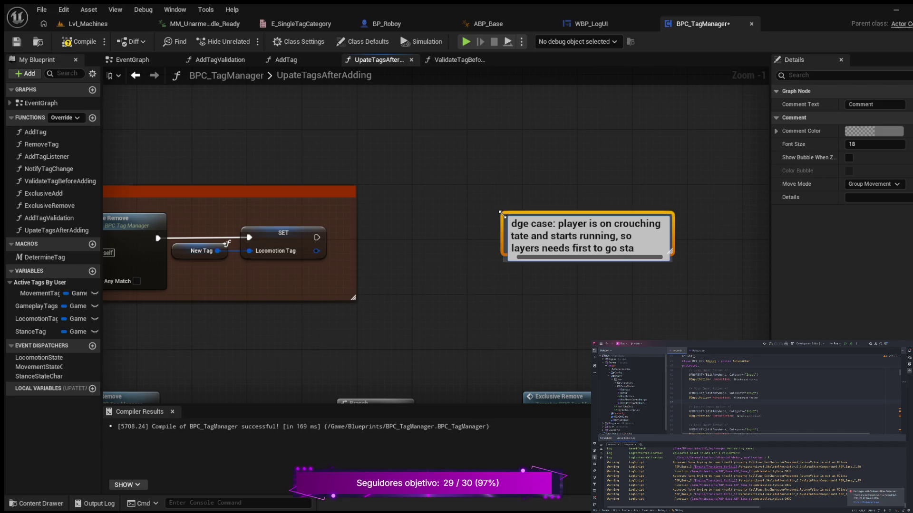
text(ding tag)
key(BackSpace)
text(tes bef)
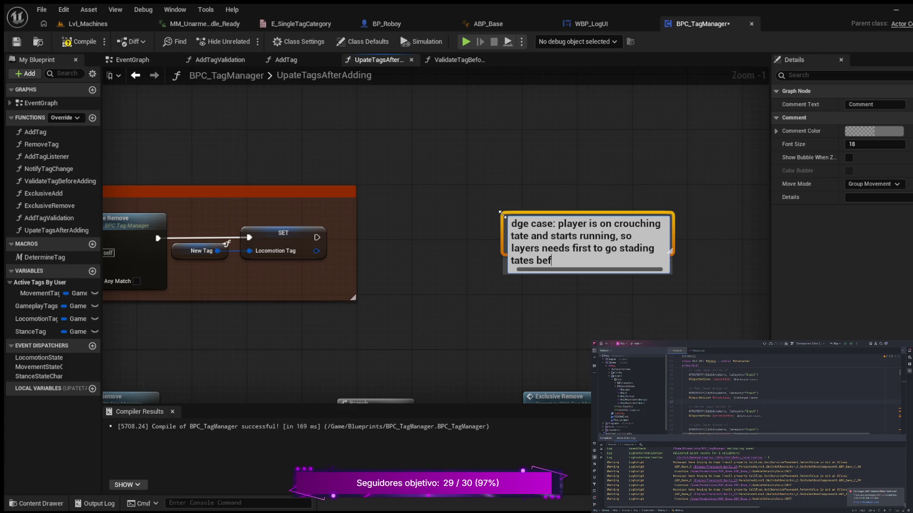
text(ore being able to run)
key(Return)
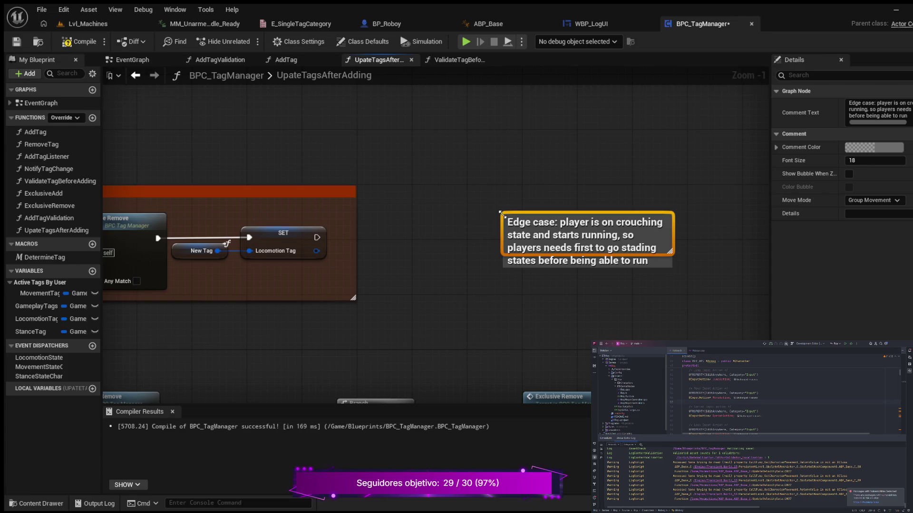
Enlarge the note box and set its font size to 12.
drag(670, 252, 697, 277)
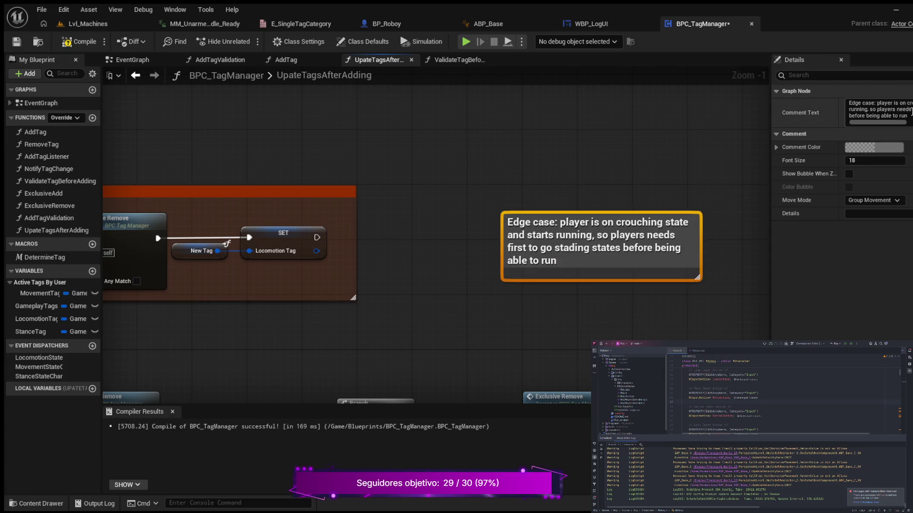
click(858, 161)
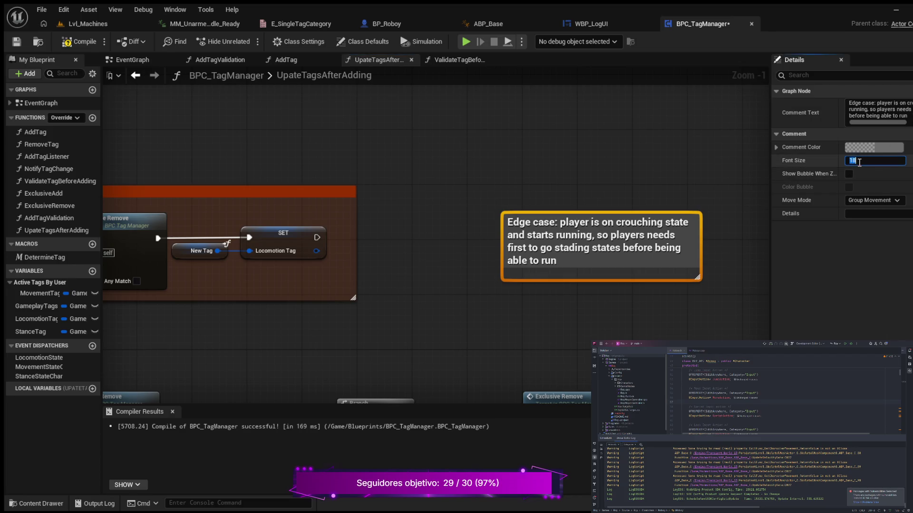
text(12)
key(Return)
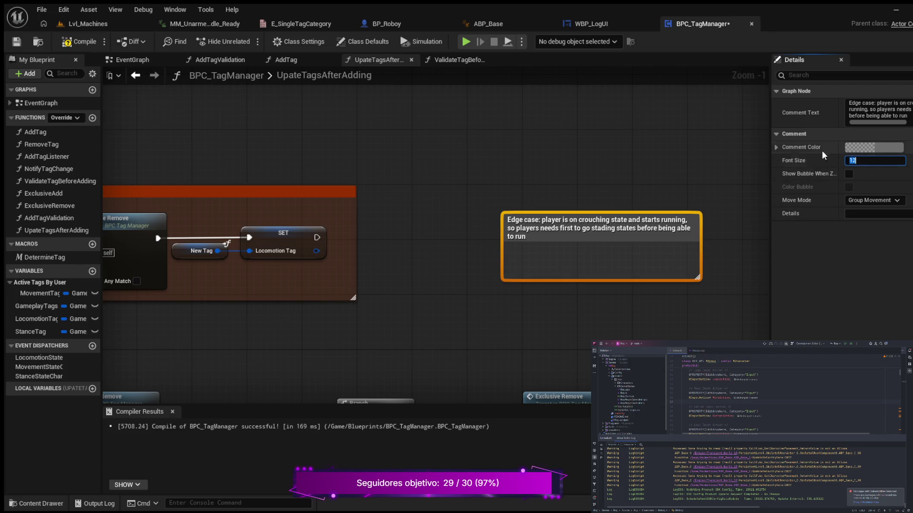
click(850, 151)
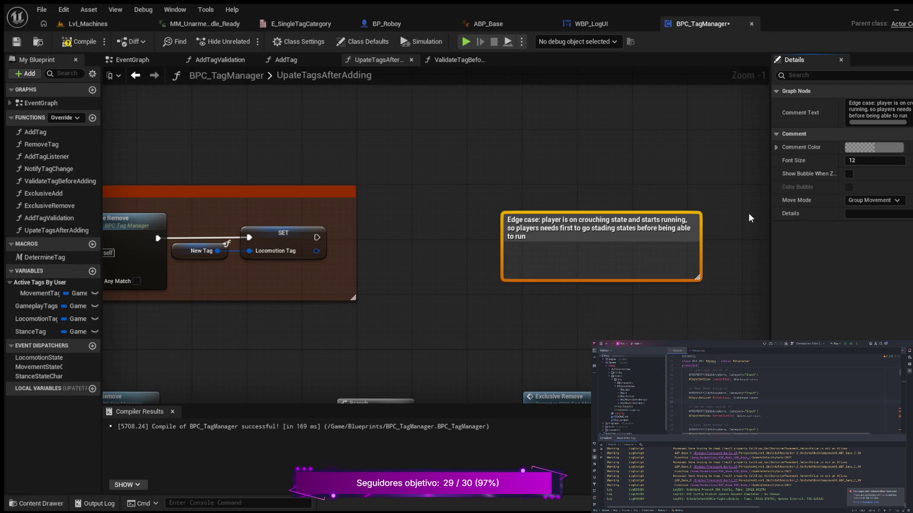
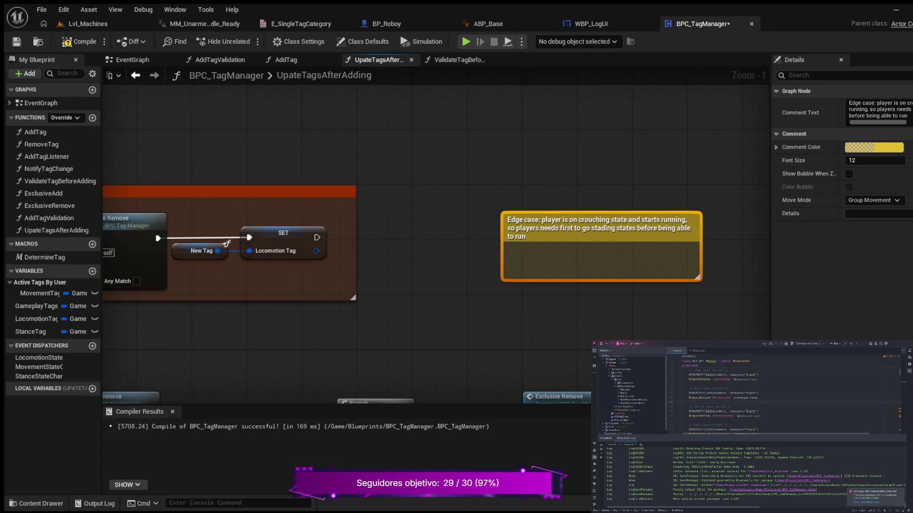
Stretch the edge-case comment taller at top and bottom, move it left, and paste a Matches Tag node.
drag(450, 323, 324, 332)
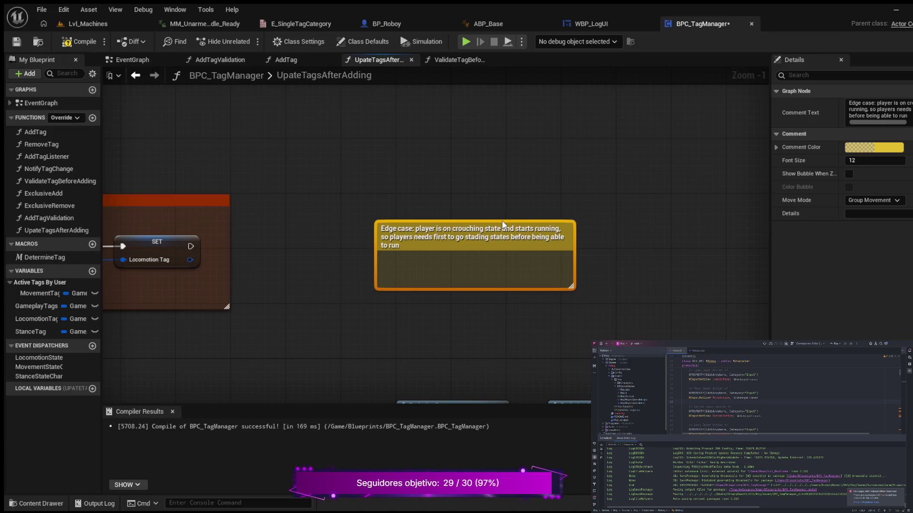
drag(505, 221, 505, 193)
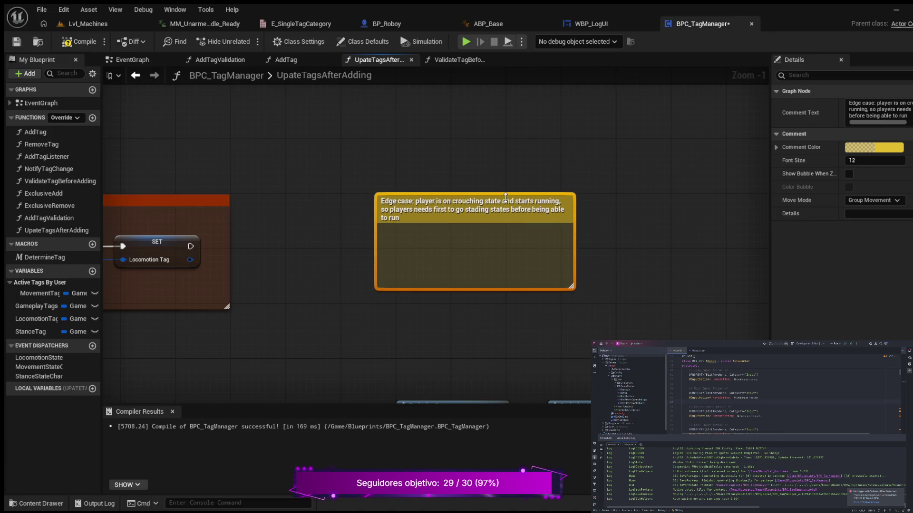
drag(472, 289, 471, 297)
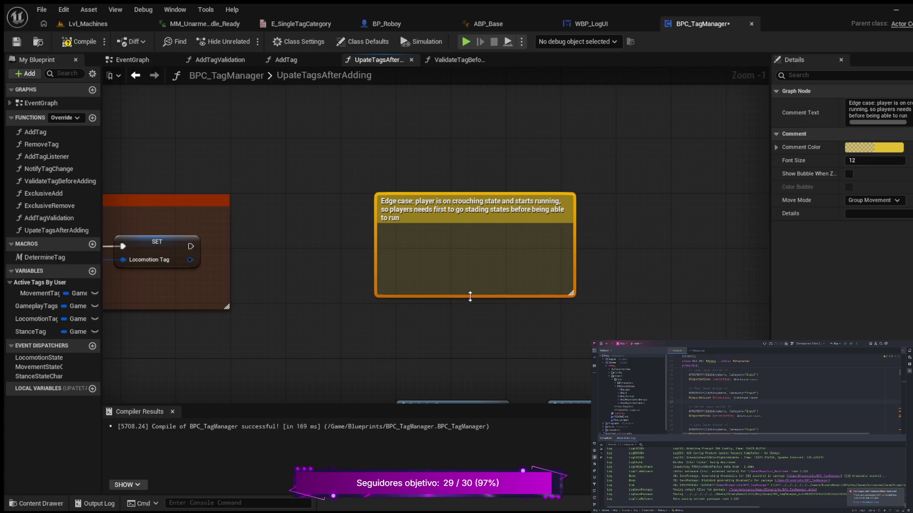
drag(500, 212, 461, 219)
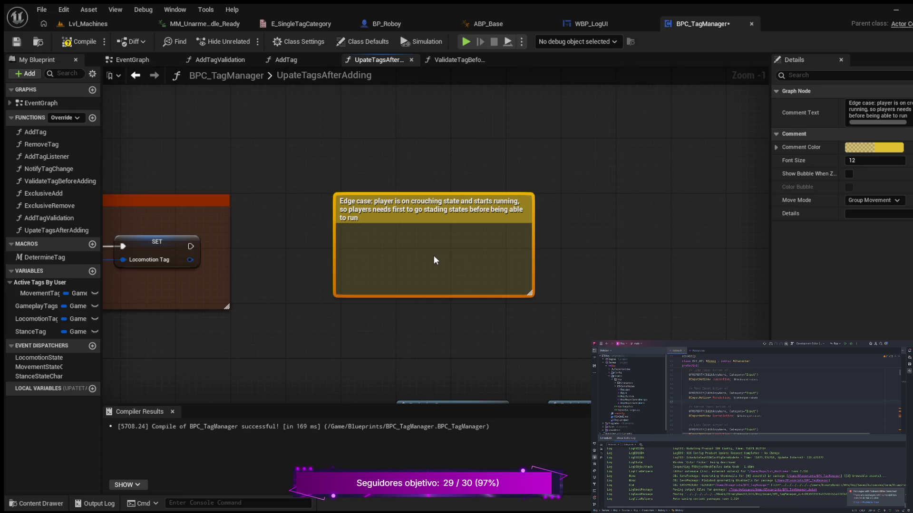
key(ctrl+v)
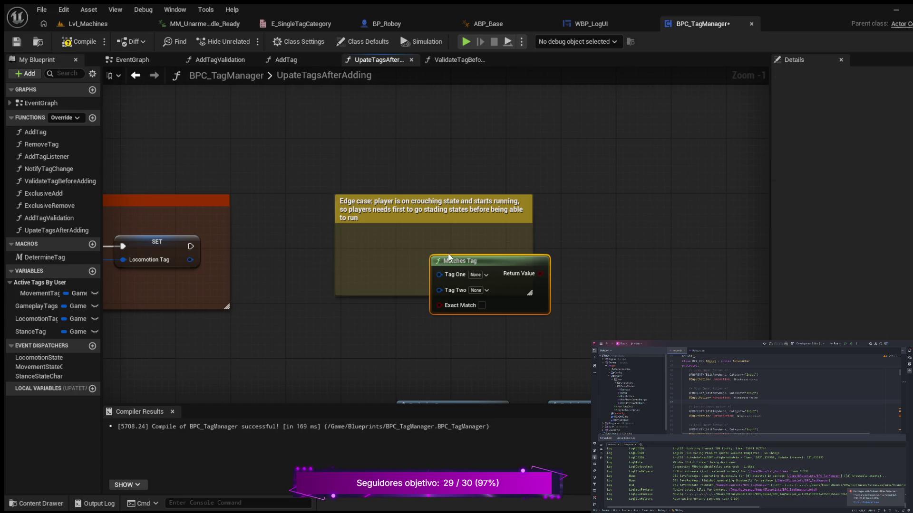
Position the Matches Tag inside the comment, then duplicate it and place the copy below.
drag(511, 260, 463, 232)
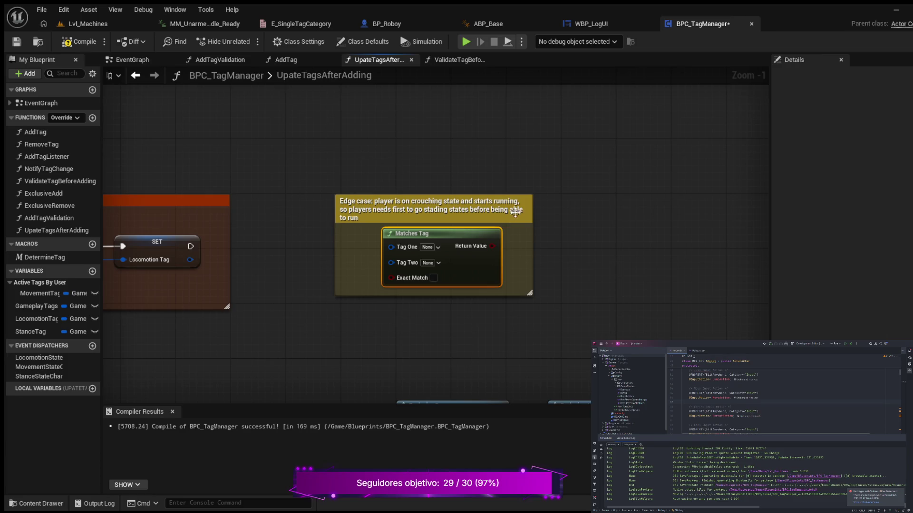
mouse_move(524, 201)
mouse_down()
mouse_move(529, 214)
mouse_move(504, 209)
mouse_up()
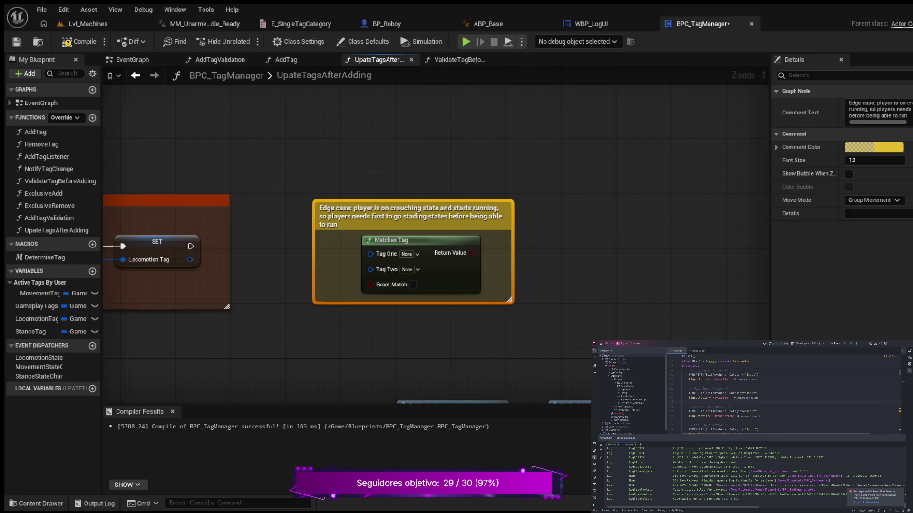
click(447, 243)
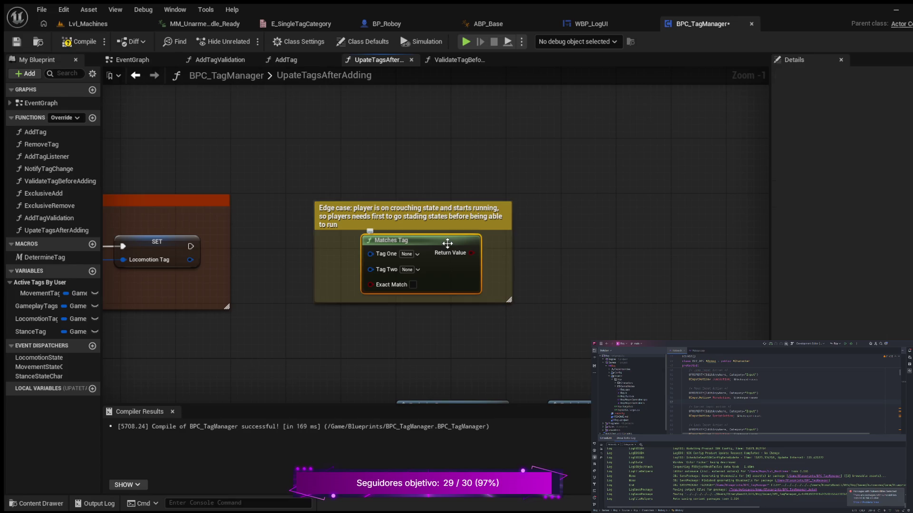
key(ctrl+d)
drag(541, 246, 457, 310)
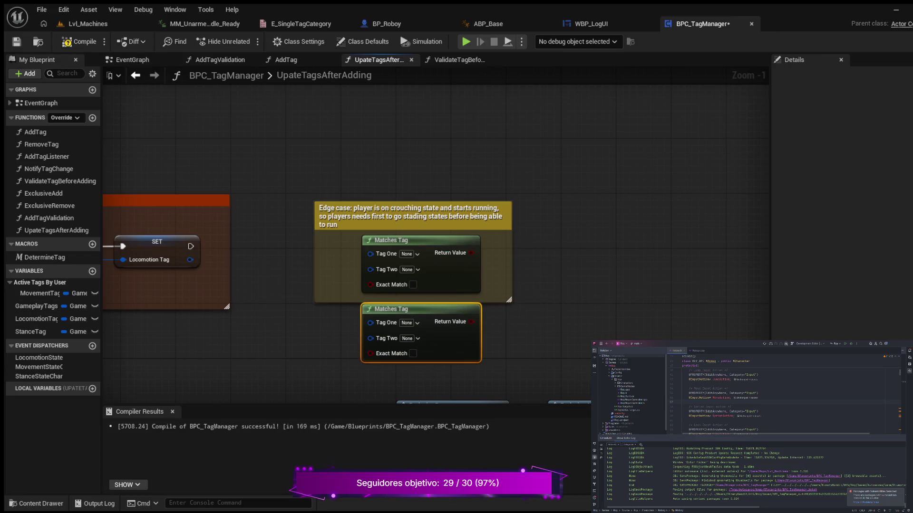
drag(560, 244, 586, 194)
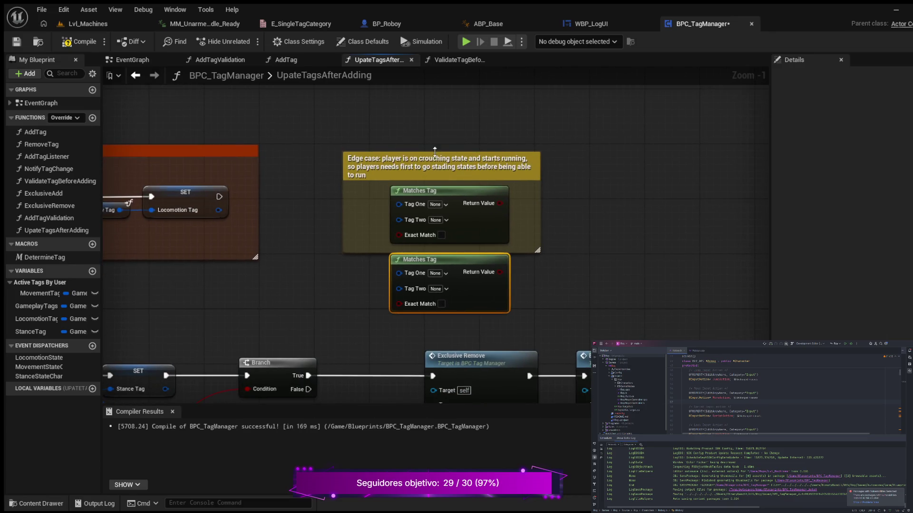
drag(486, 168, 485, 160)
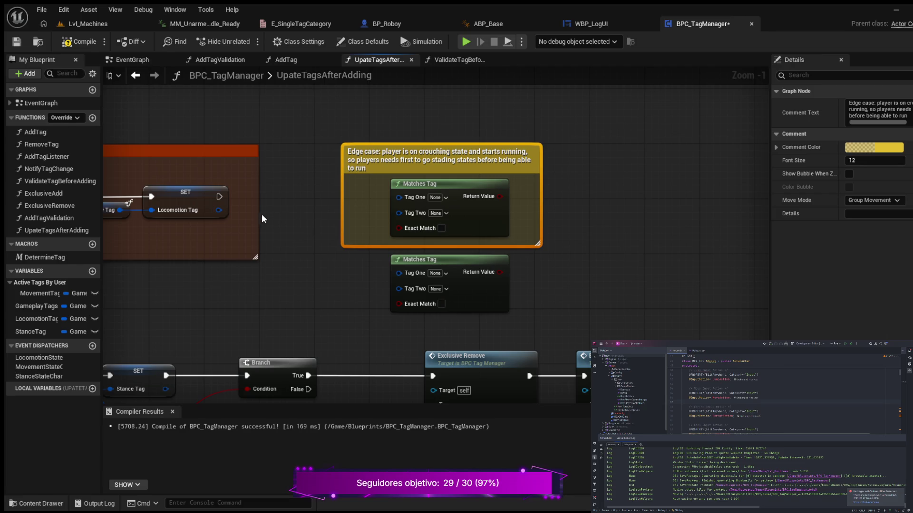
Wire the Locomotion Tag into the upper Matches Tag's Tag One, checking against State.Locomotion.Running.
drag(219, 210, 401, 199)
drag(477, 153, 469, 153)
drag(470, 259, 464, 266)
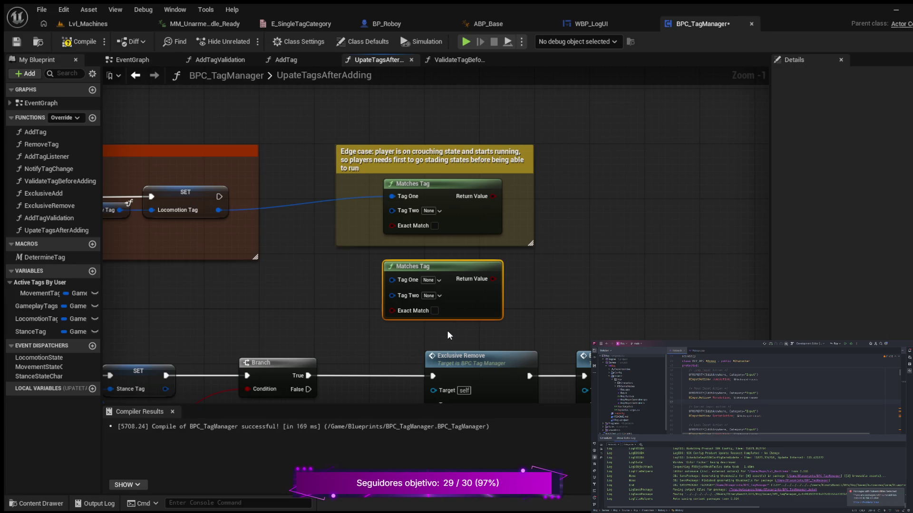
click(323, 291)
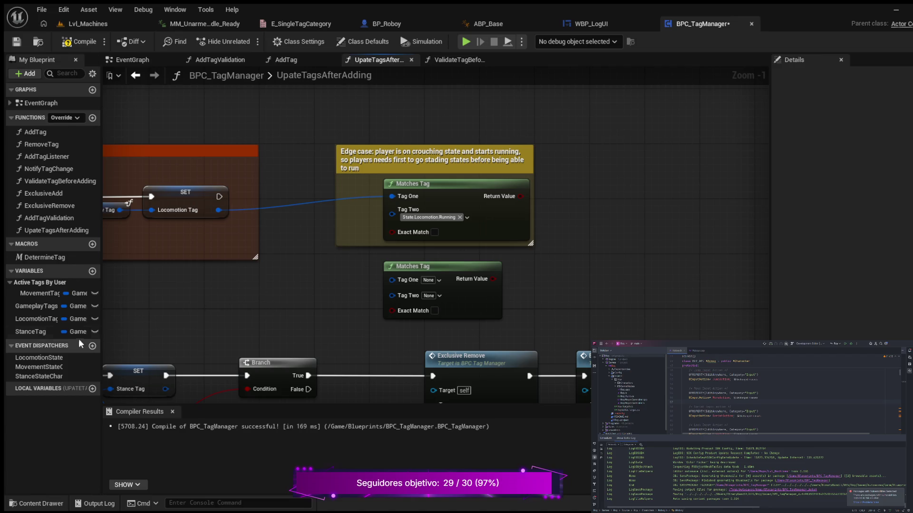
click(33, 330)
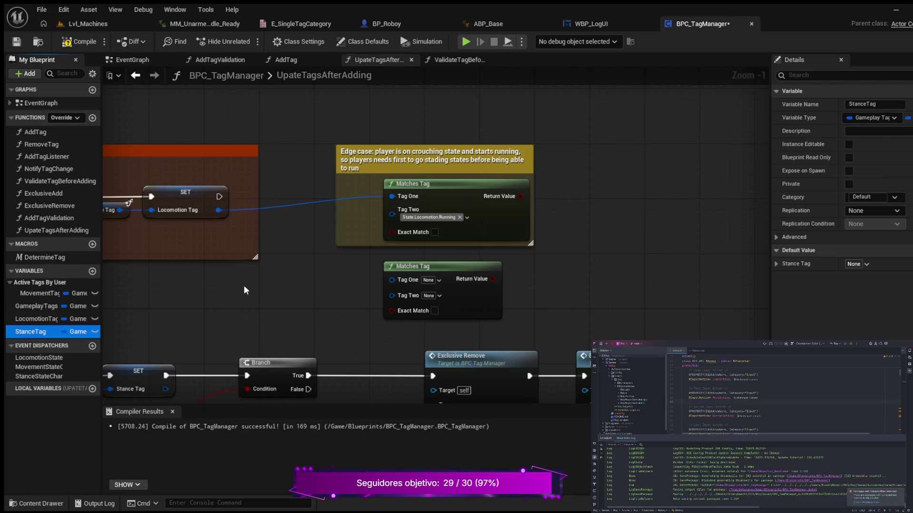
Add a Stance Tag getter, wire it into the lower Matches Tag, and straighten the connection.
drag(243, 285, 244, 285)
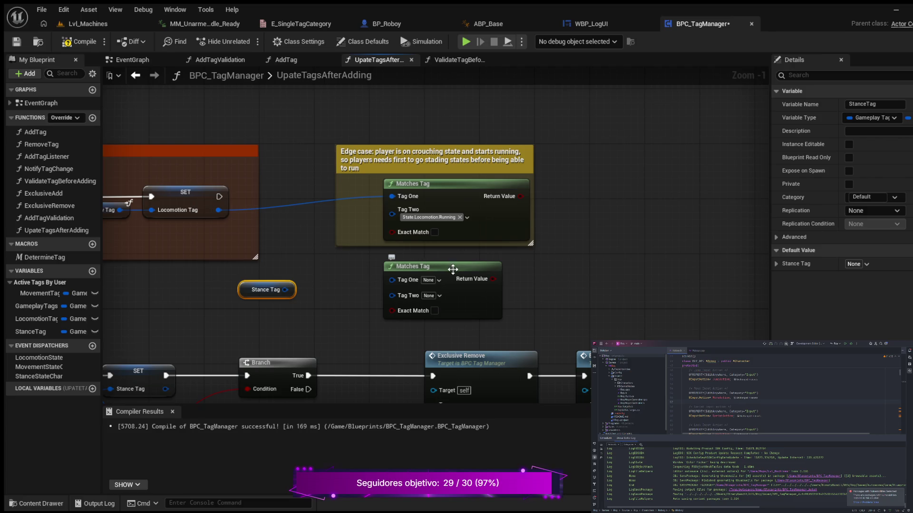
drag(248, 285, 276, 292)
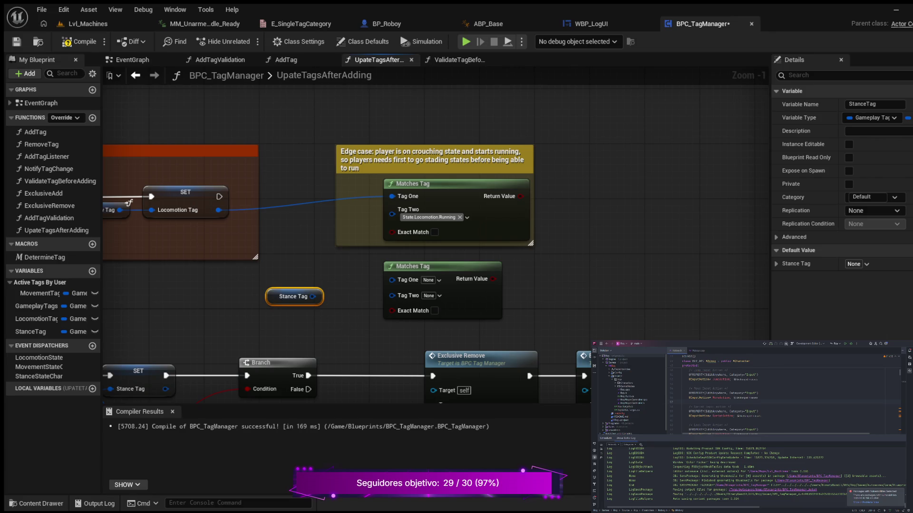
mouse_move(313, 296)
mouse_down()
mouse_move(355, 281)
mouse_move(393, 283)
mouse_up()
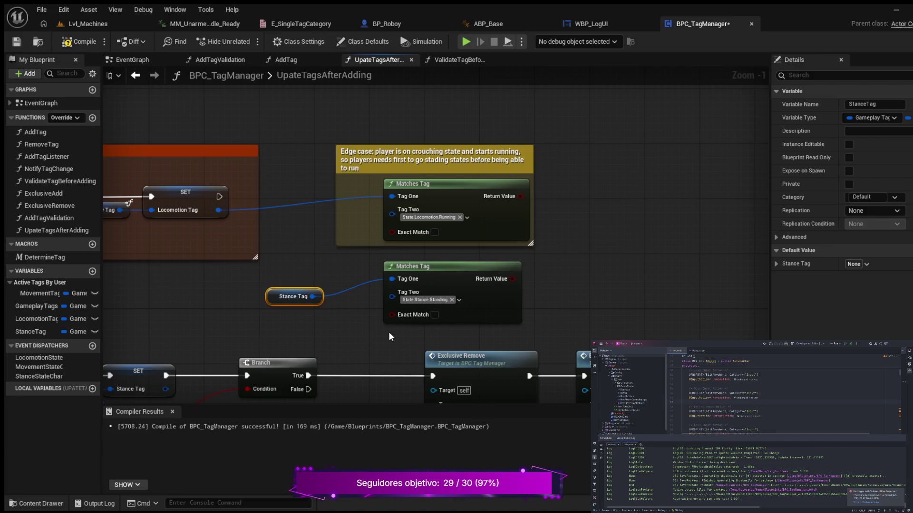
click(352, 325)
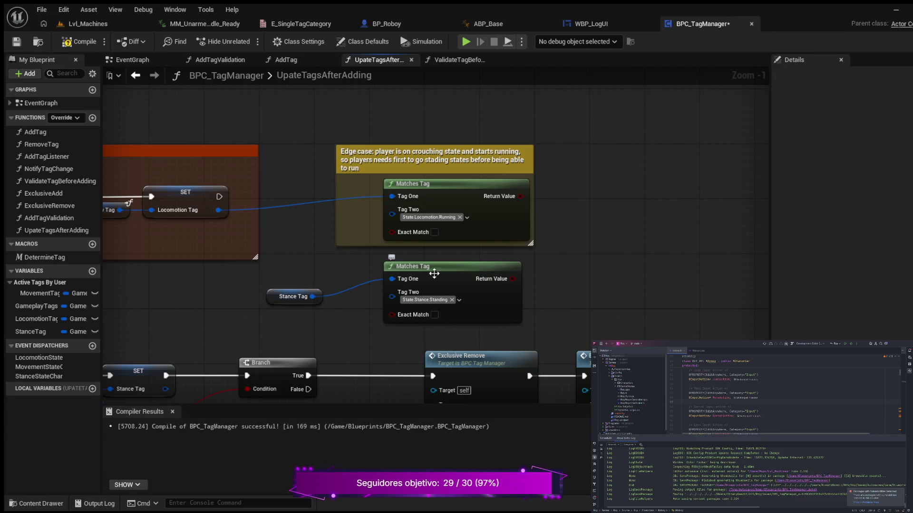
mouse_move(254, 287)
mouse_down()
mouse_move(479, 319)
mouse_move(453, 277)
mouse_up()
key(q)
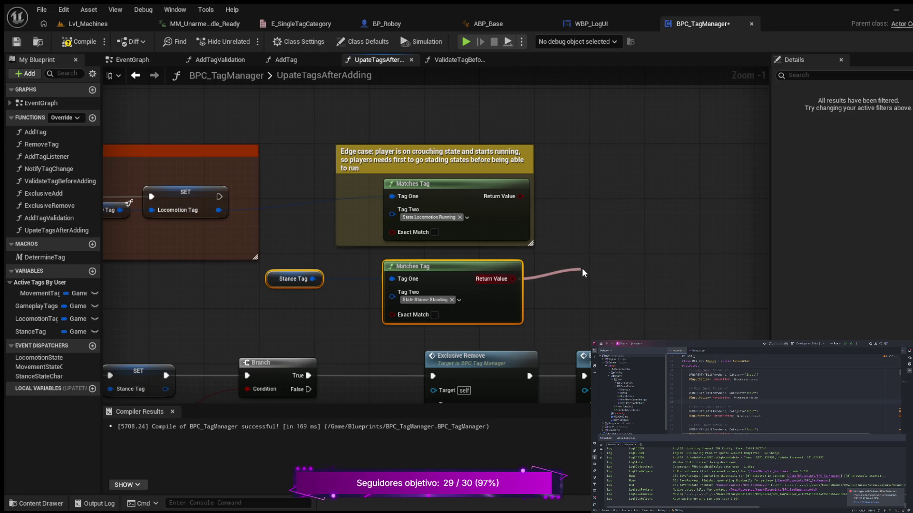
Add a NOT node on the lower Matches Tag's Return Value.
drag(582, 268, 582, 268)
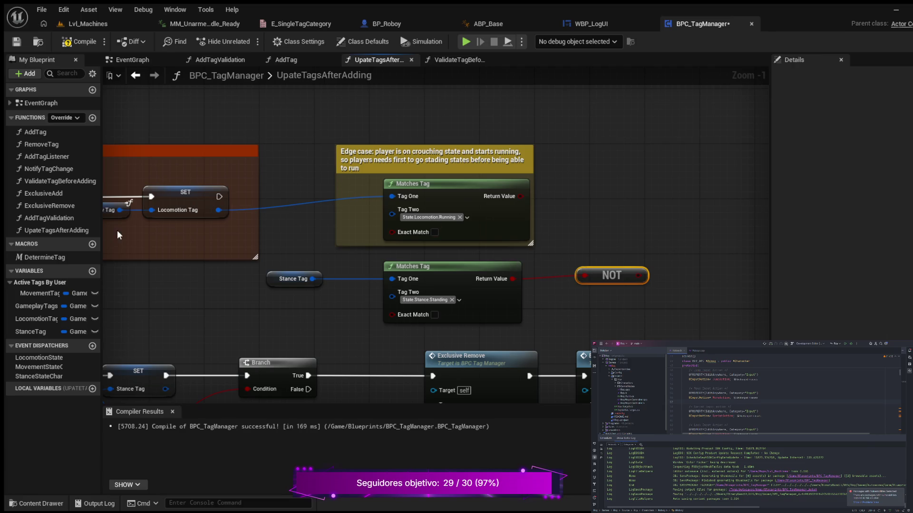
drag(633, 214, 497, 229)
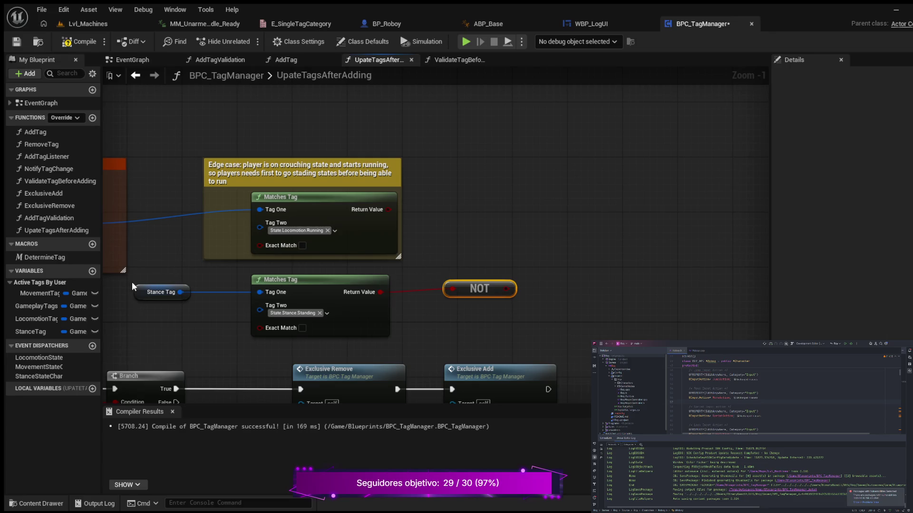
mouse_move(127, 280)
mouse_down()
mouse_move(263, 313)
mouse_move(499, 328)
mouse_move(489, 252)
mouse_up()
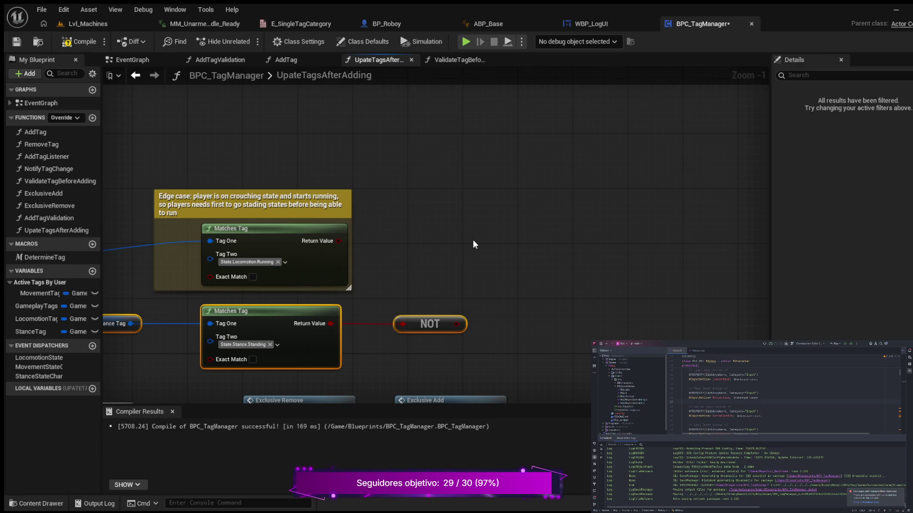
Add an AND node fed by the NOT result and align the stance-check nodes.
key(ctrl+v)
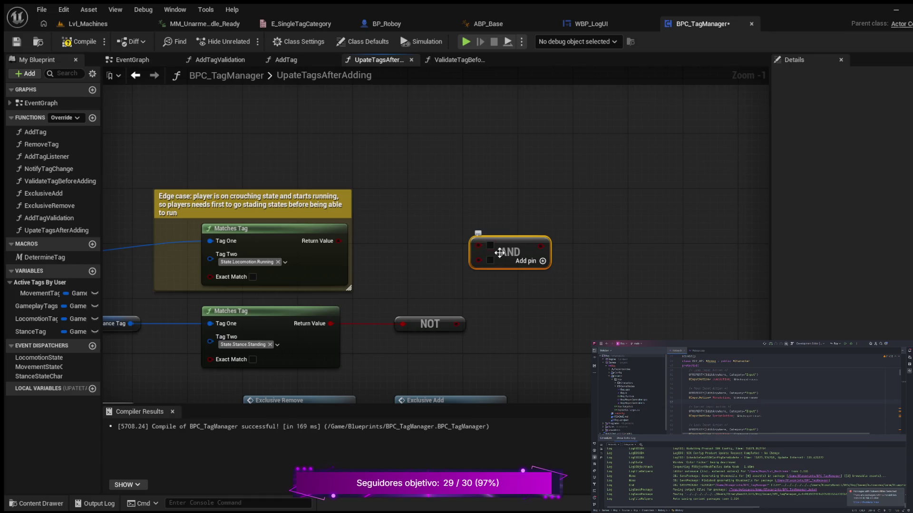
mouse_move(457, 324)
mouse_down()
mouse_move(460, 269)
mouse_move(531, 255)
mouse_up()
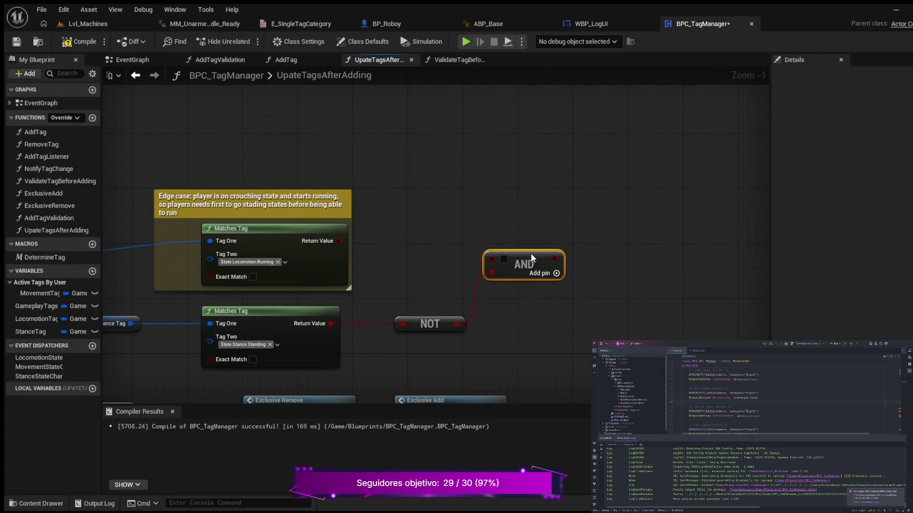
drag(416, 322, 388, 321)
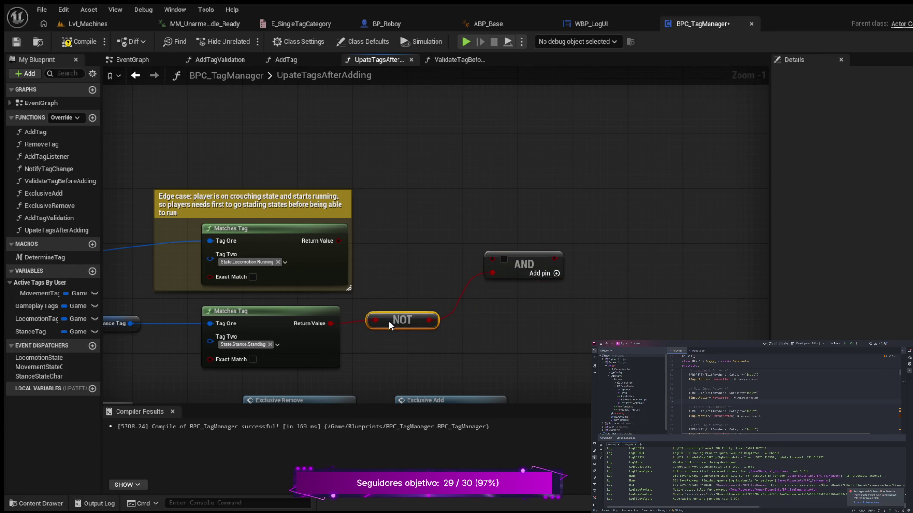
drag(479, 328, 570, 291)
mouse_move(186, 263)
mouse_down()
mouse_move(430, 331)
mouse_move(504, 337)
mouse_up()
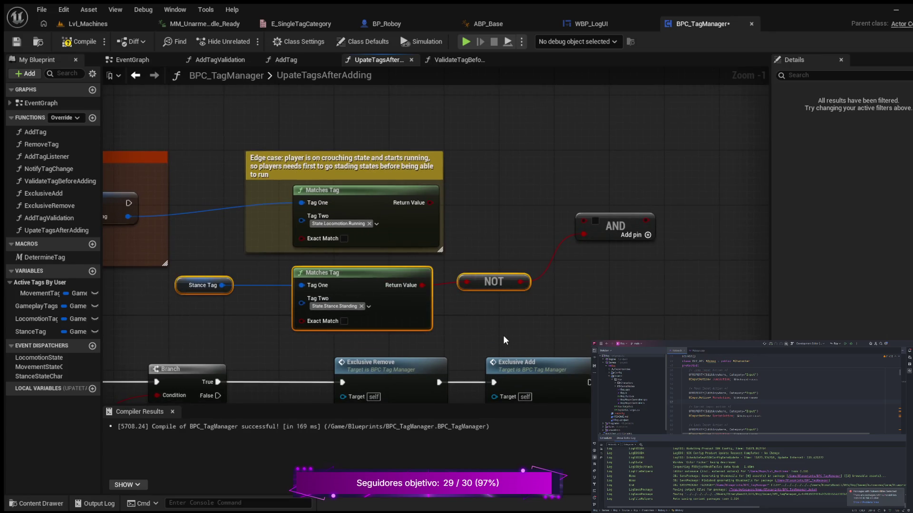
key(q)
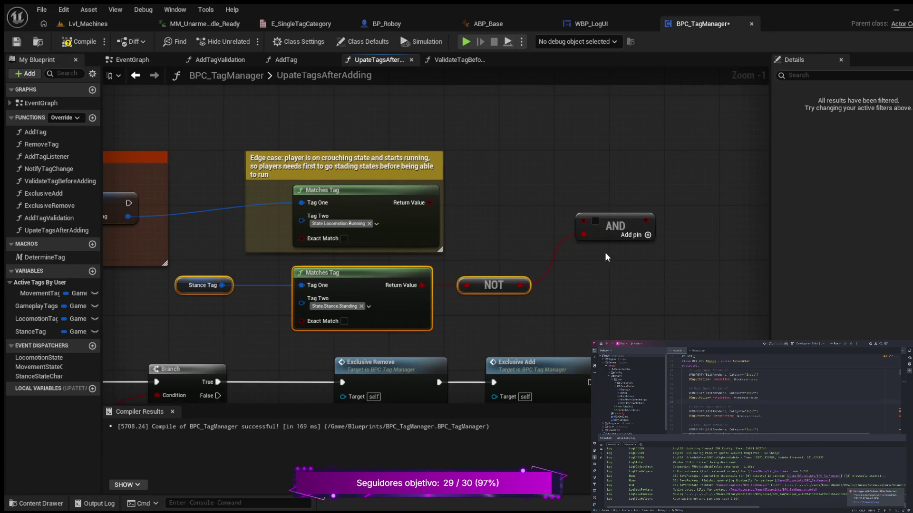
drag(611, 218, 574, 212)
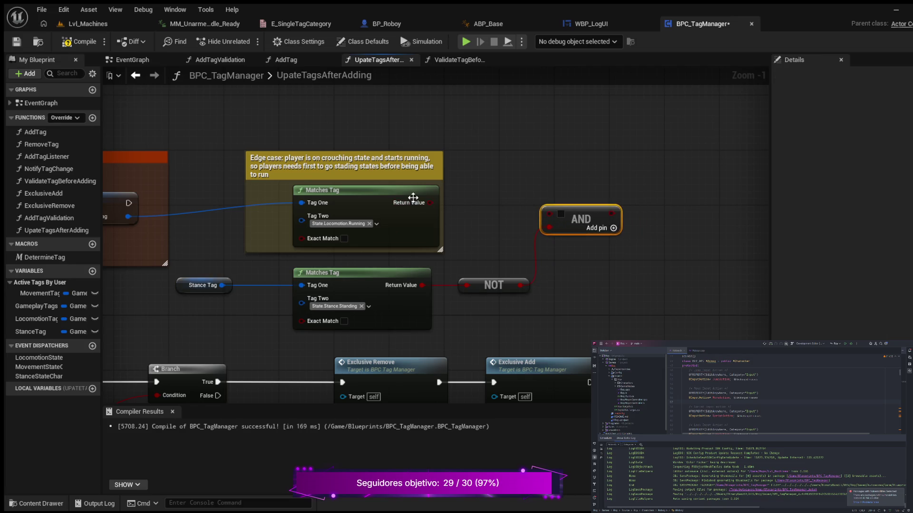
scroll(226, 202, down, 2)
Feed the running check into the AND node and align the tag-check nodes.
mouse_move(174, 230)
mouse_down()
mouse_move(319, 251)
mouse_move(311, 253)
mouse_up()
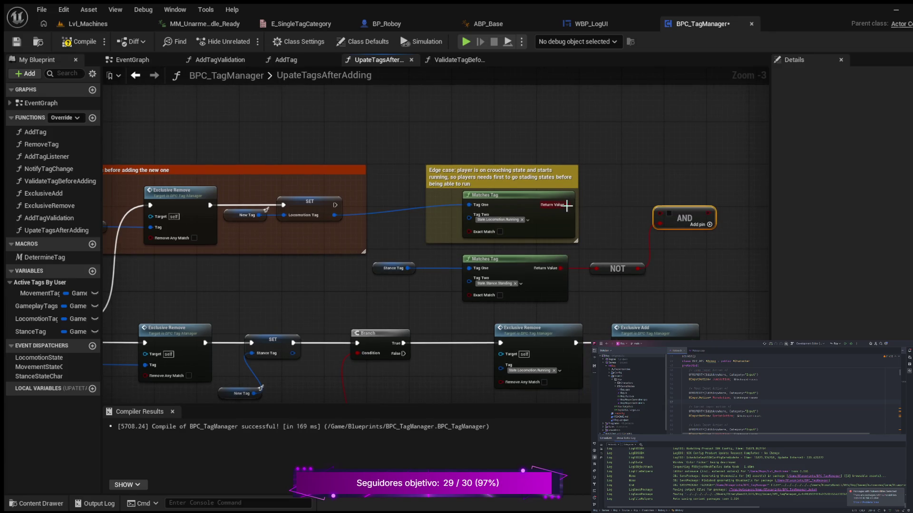
mouse_move(566, 205)
mouse_down()
mouse_move(684, 208)
mouse_move(676, 207)
mouse_up()
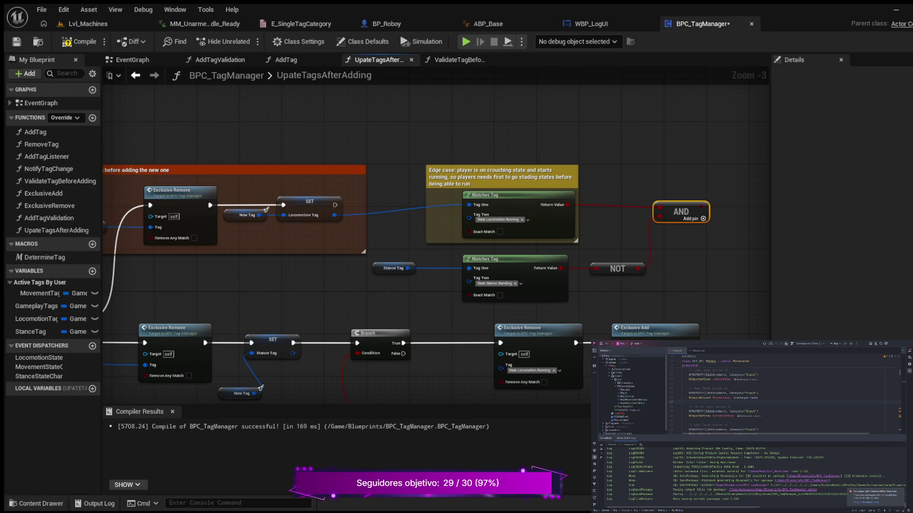
mouse_move(696, 259)
mouse_down()
mouse_move(671, 230)
mouse_move(652, 228)
mouse_move(605, 256)
mouse_up()
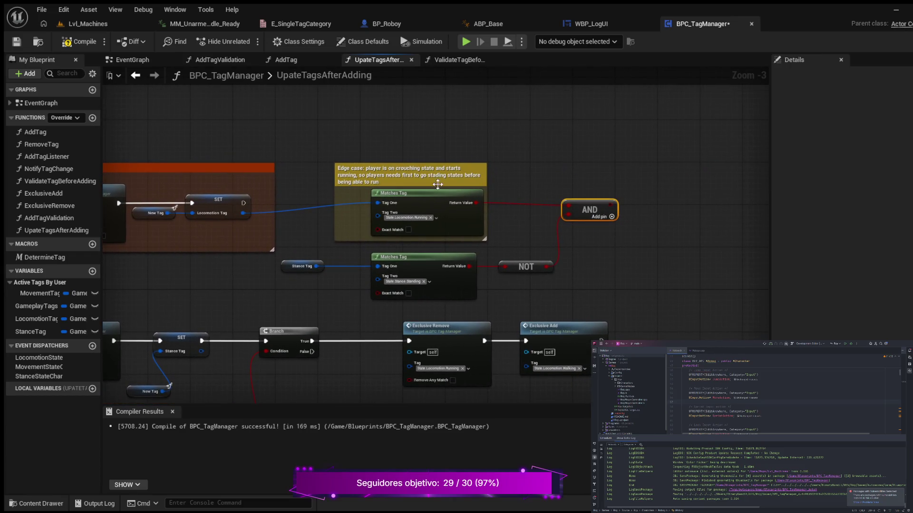
click(436, 198)
drag(435, 201, 423, 201)
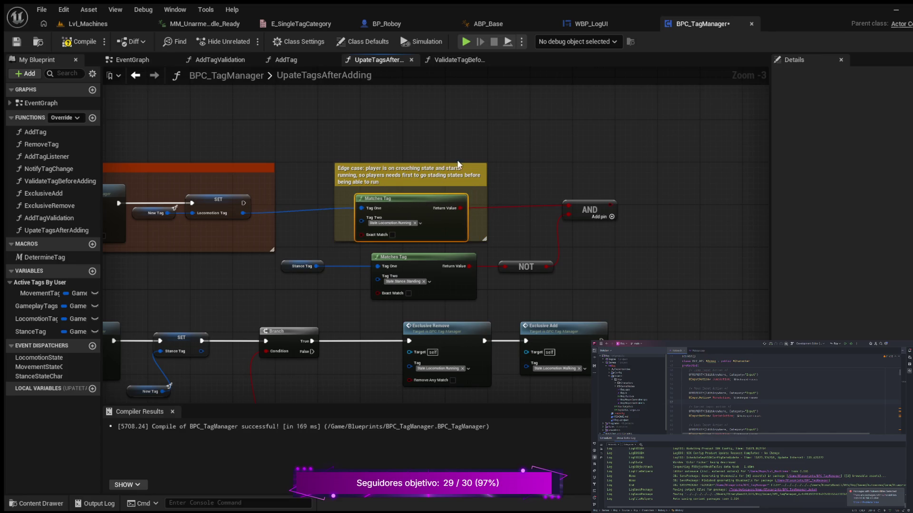
drag(461, 166, 463, 175)
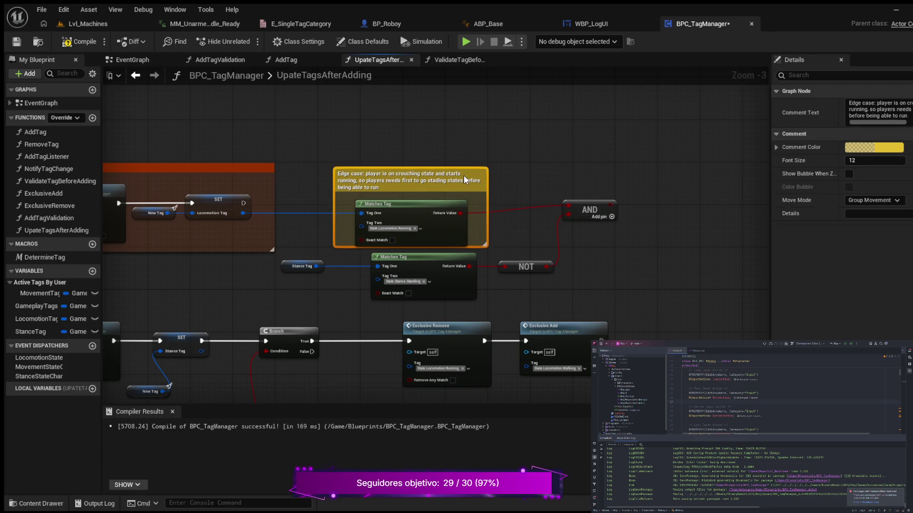
click(590, 209)
drag(581, 203, 581, 214)
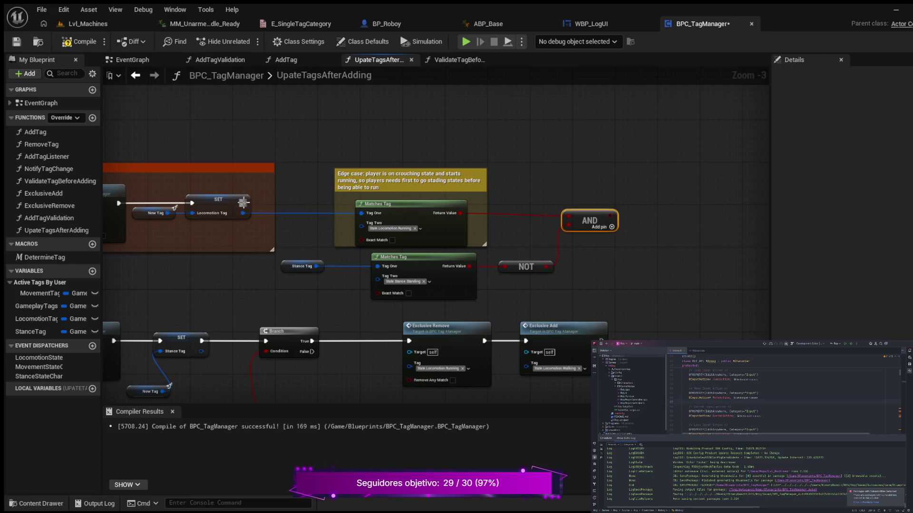
Add a Branch after the Locomotion Tag SET node, using the AND result as its Condition.
mouse_move(244, 203)
mouse_down()
mouse_move(626, 180)
mouse_move(663, 190)
mouse_move(632, 188)
mouse_up()
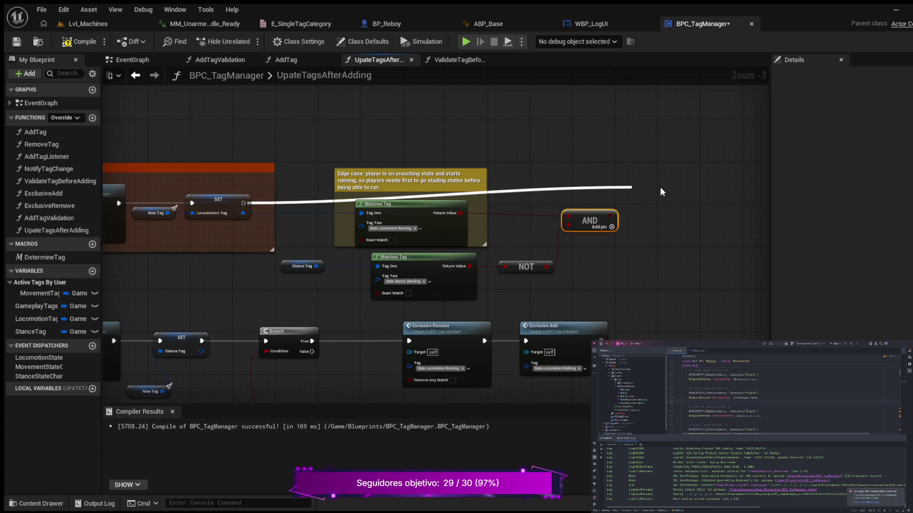
drag(660, 191, 632, 187)
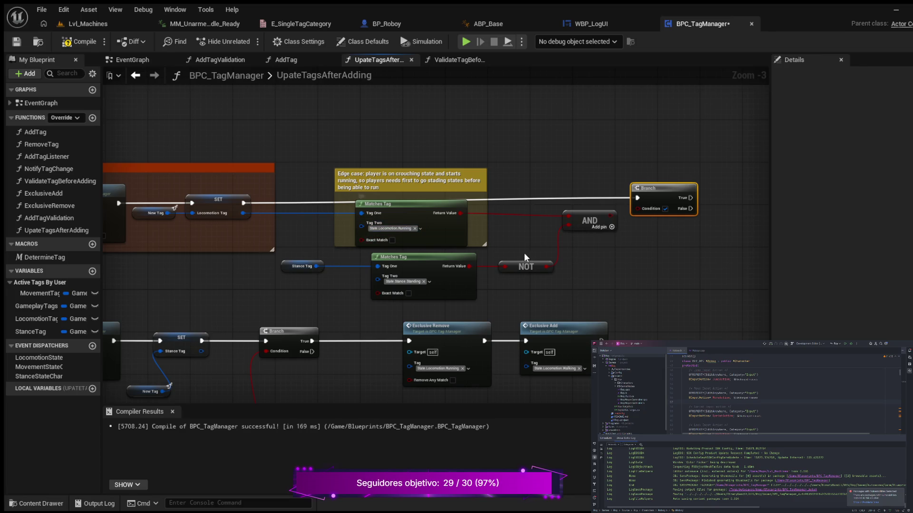
drag(611, 215, 635, 210)
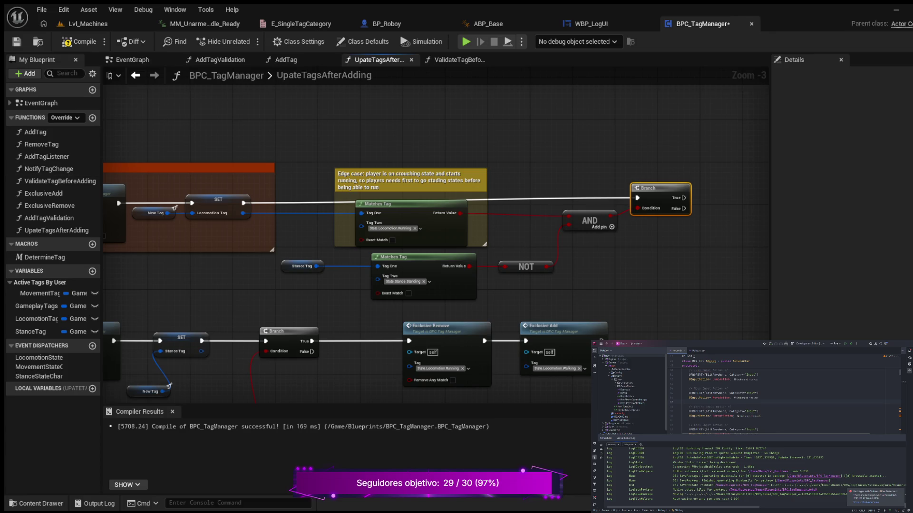
drag(649, 250, 410, 261)
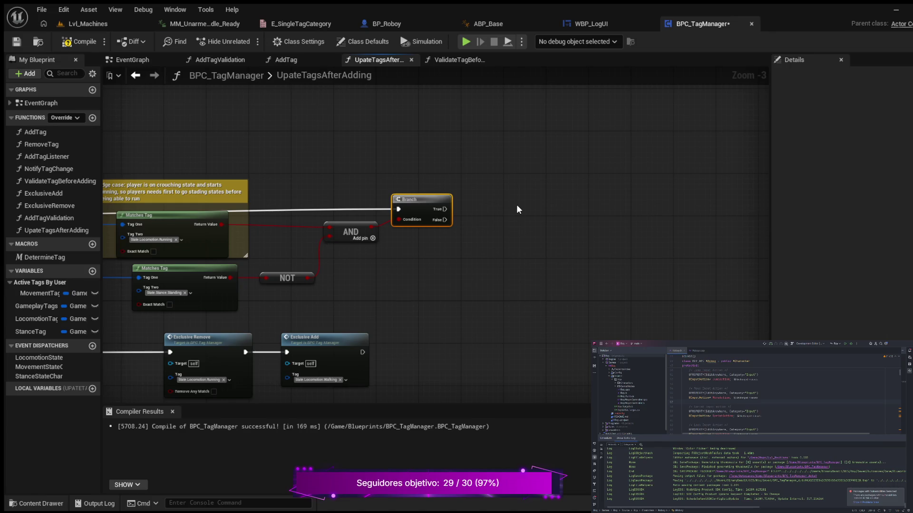
Paste an Exclusive Remove node and run it from the Branch's True output.
key(ctrl+v)
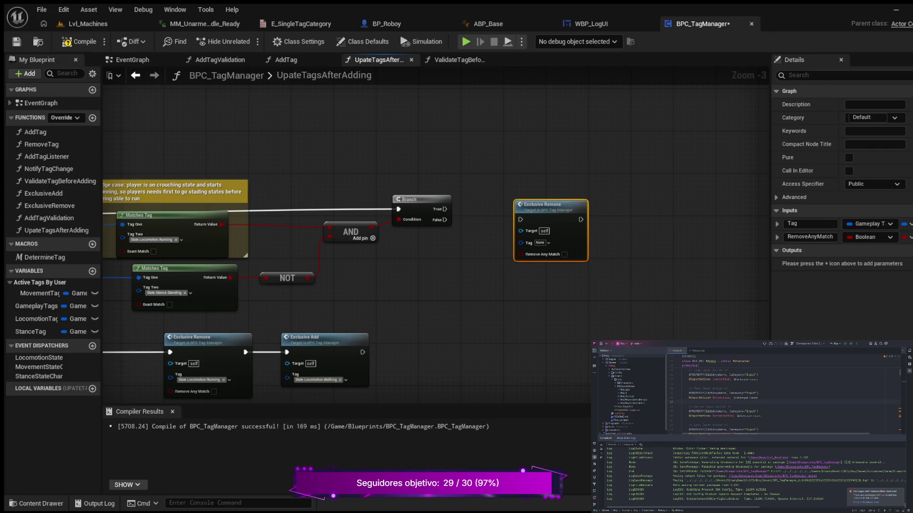
drag(567, 201, 498, 198)
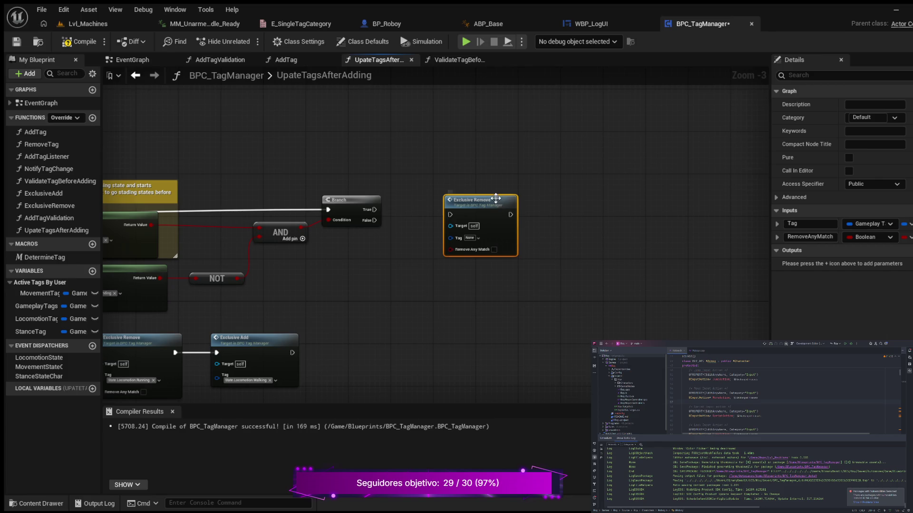
drag(570, 222, 532, 195)
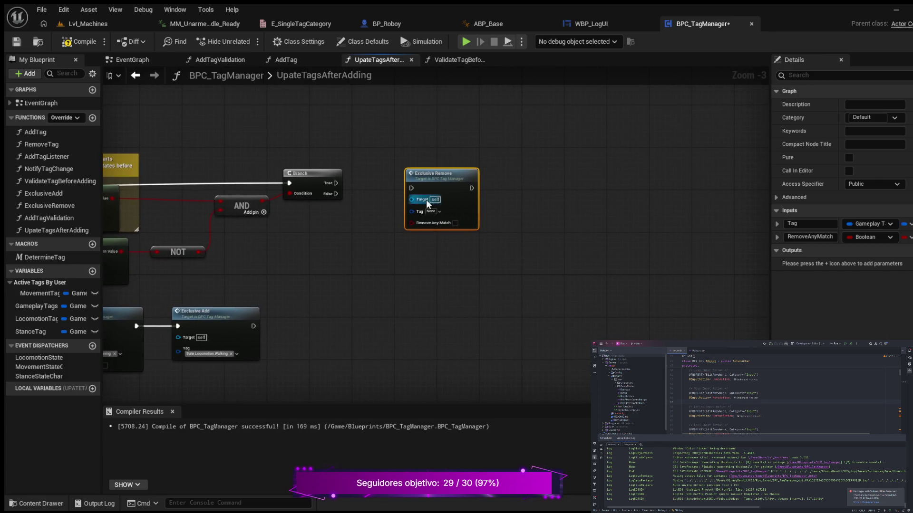
mouse_move(336, 183)
mouse_down()
mouse_move(411, 188)
mouse_move(452, 168)
mouse_up()
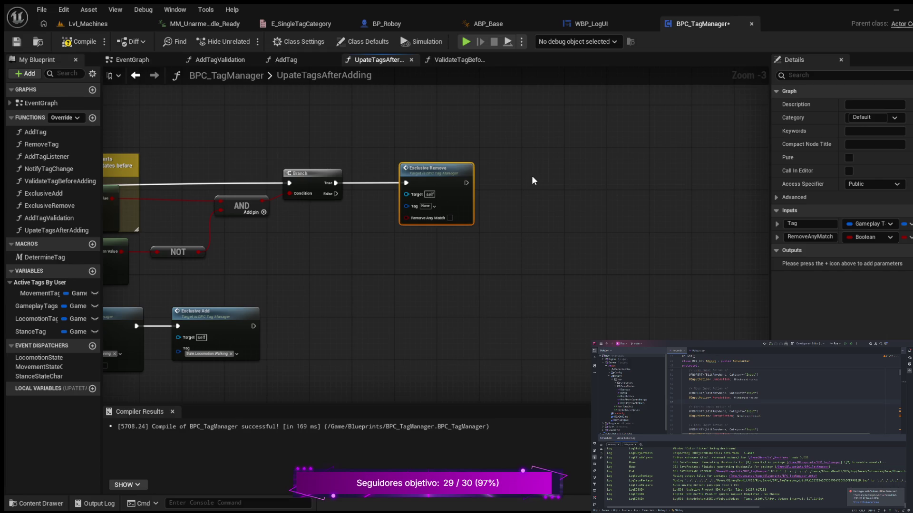
Paste an Exclusive Add node and chain it after Exclusive Remove.
key(ctrl+v)
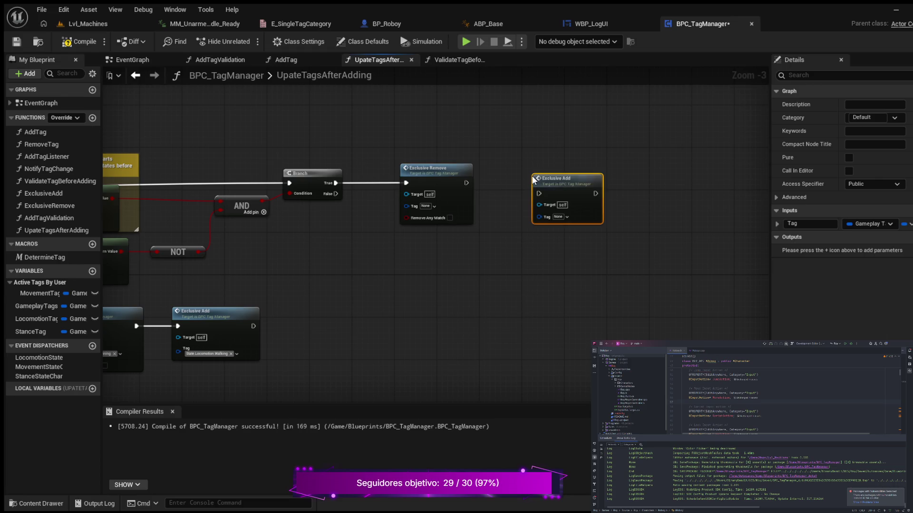
drag(580, 178, 568, 170)
drag(466, 183, 526, 182)
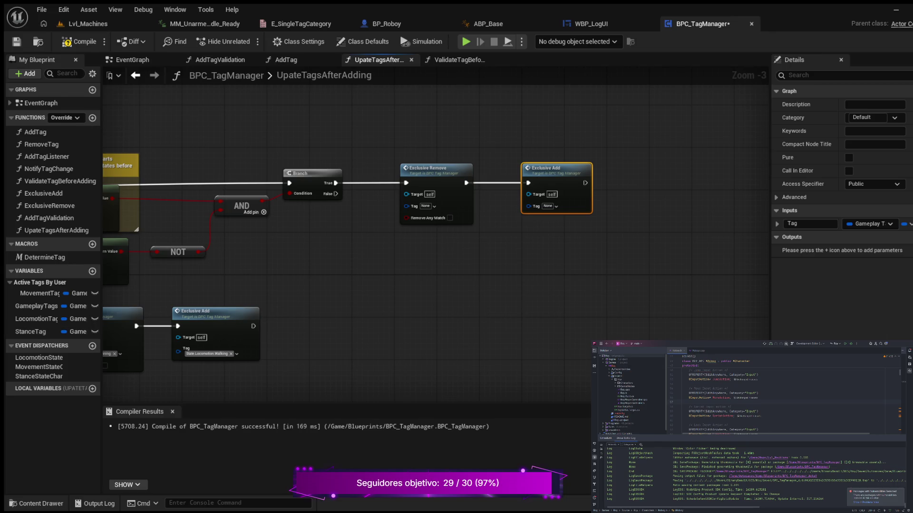
click(31, 331)
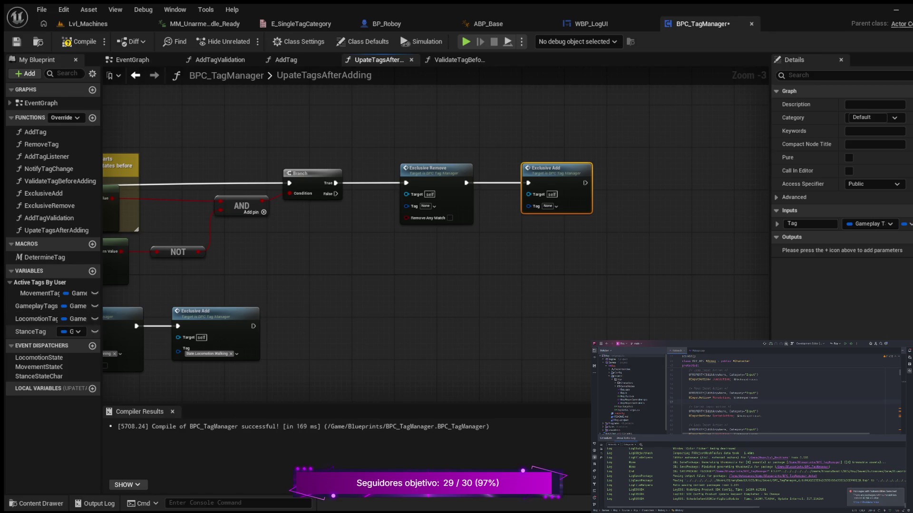
Place a StanceTag getter wired into Exclusive Remove's Tag input.
drag(309, 223, 406, 206)
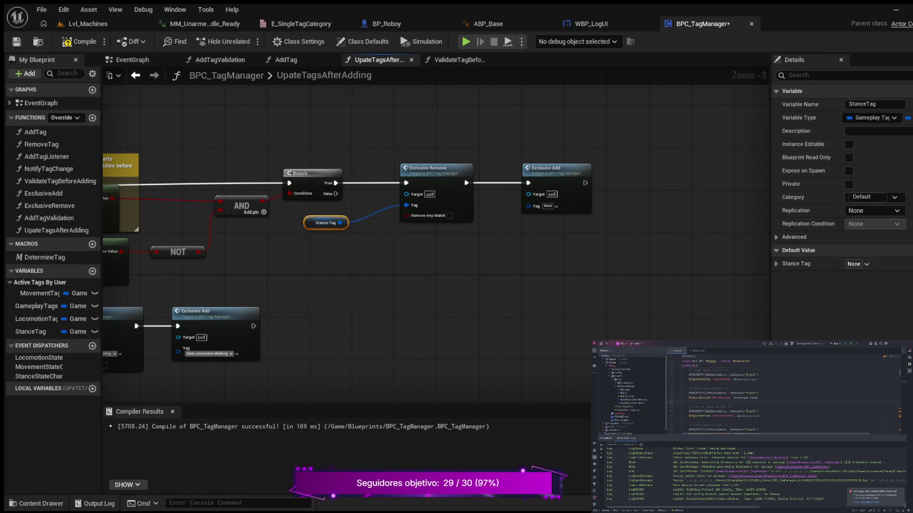
scroll(401, 226, down, 1)
mouse_move(401, 226)
mouse_down()
mouse_move(406, 271)
mouse_move(350, 267)
mouse_move(288, 281)
mouse_move(279, 291)
mouse_up()
mouse_move(344, 292)
mouse_down()
mouse_move(386, 297)
mouse_move(308, 306)
mouse_move(401, 288)
mouse_up()
scroll(349, 297, up, 1)
scroll(338, 284, up, 1)
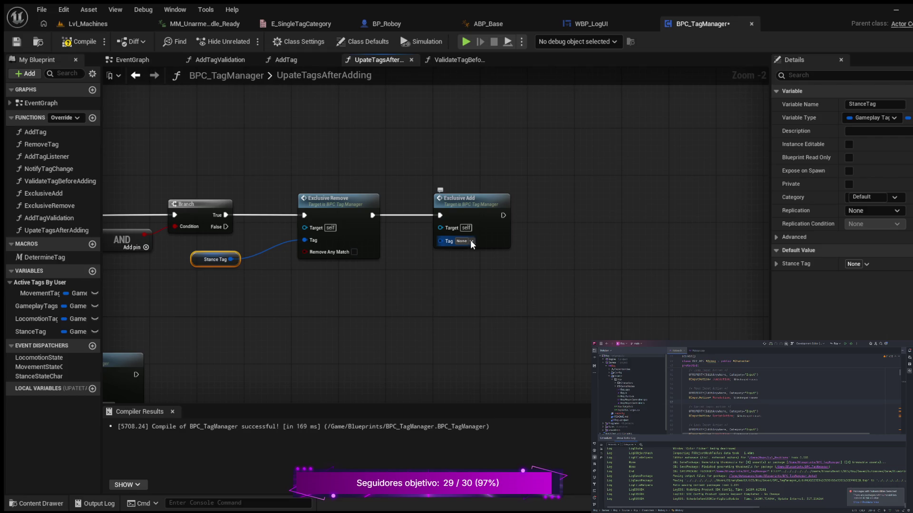
Space out the Stance Tag getter and both exclusive nodes, then wrap them in a comment.
drag(200, 256, 228, 247)
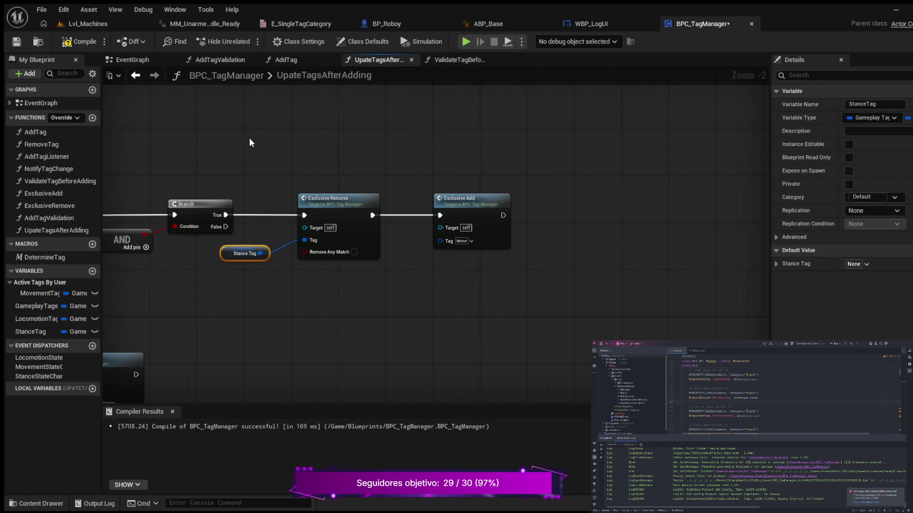
mouse_move(277, 230)
mouse_down()
mouse_move(509, 190)
mouse_move(525, 202)
mouse_up()
click(229, 253)
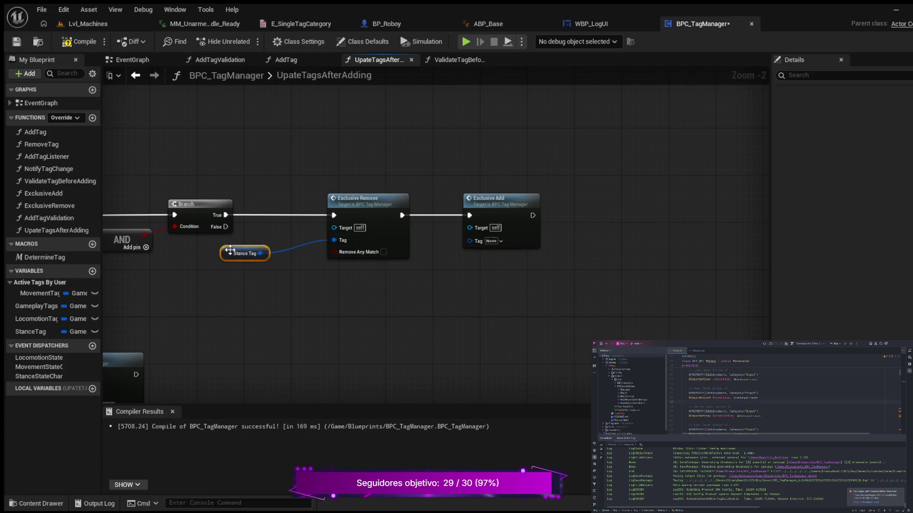
drag(229, 252, 254, 246)
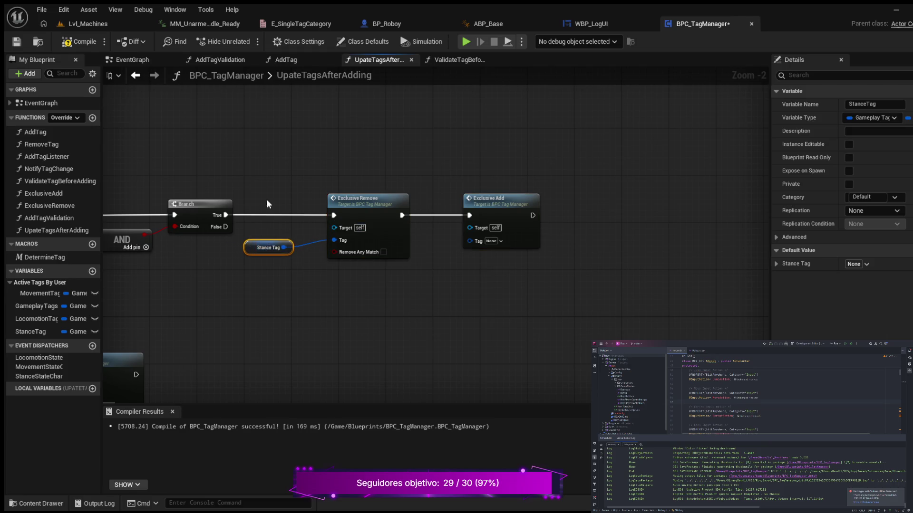
mouse_move(240, 136)
mouse_down()
mouse_move(472, 257)
mouse_move(577, 287)
mouse_up()
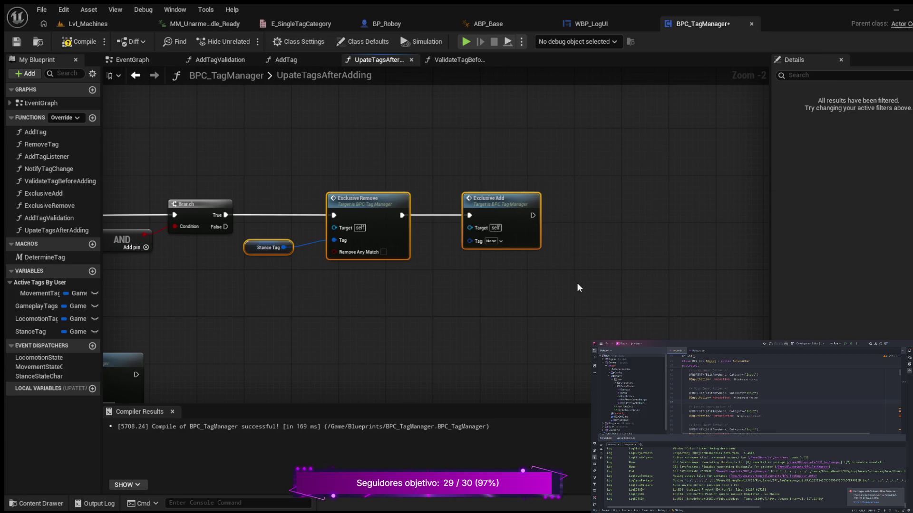
key(c)
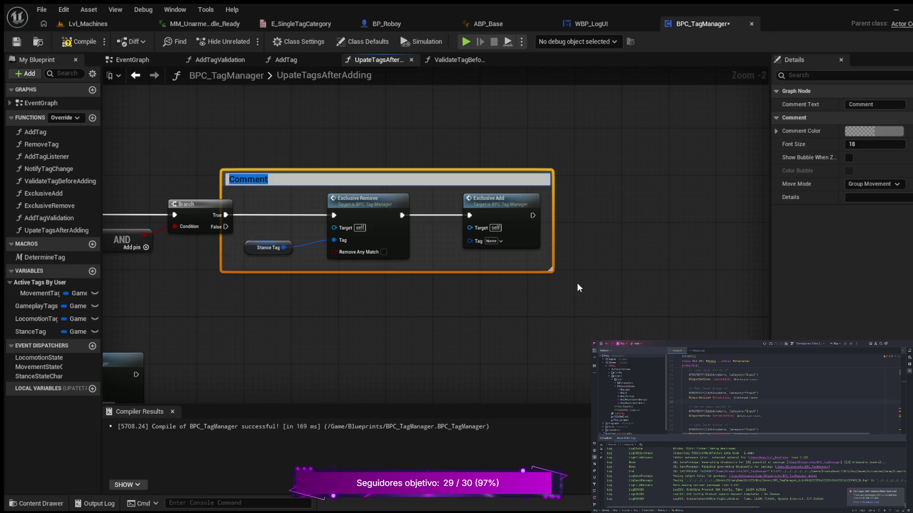
Title the comment 'Player wants to stand, so remove any previous state the player is currently in and add the standing next'.
text(Player w)
text(ants to)
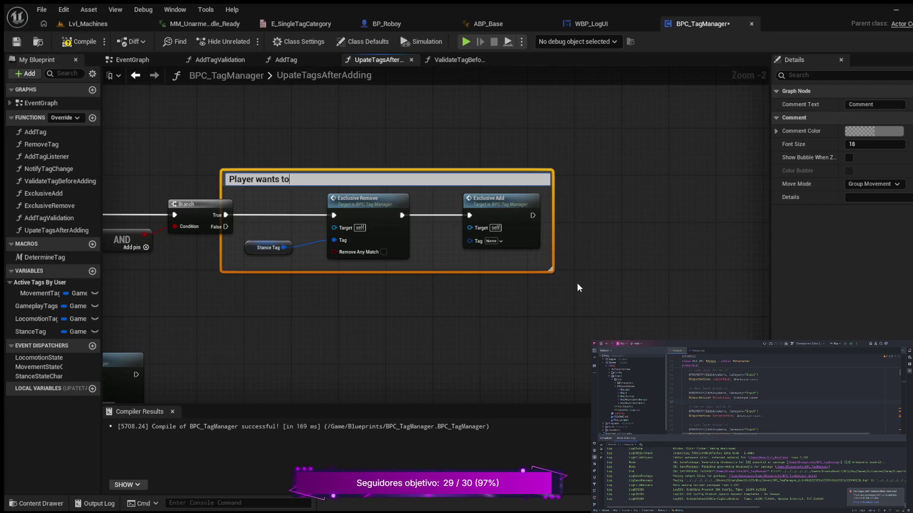
text( stand, so)
text( remove)
text( any pr)
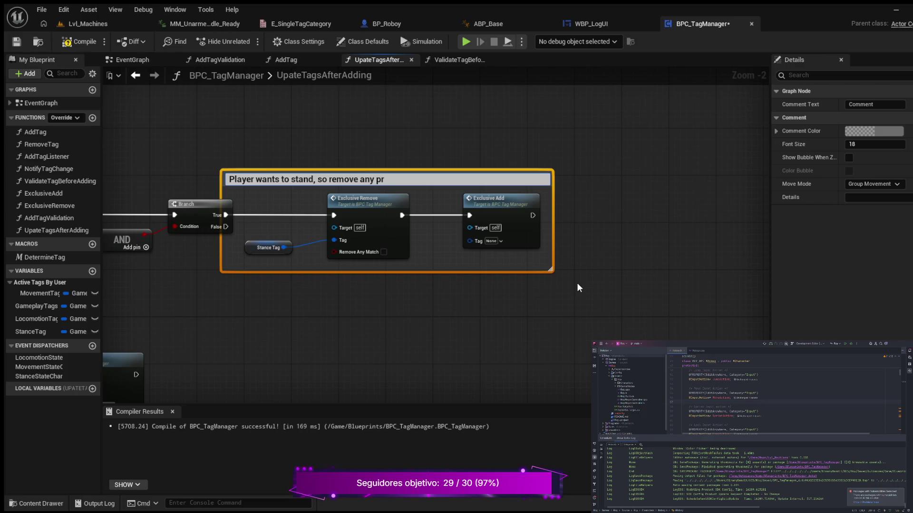
text(evious)
text( stat)
text(e)
text( t)
text(heir)
key(BackSpace)
key(BackSpace)
text(player is curre)
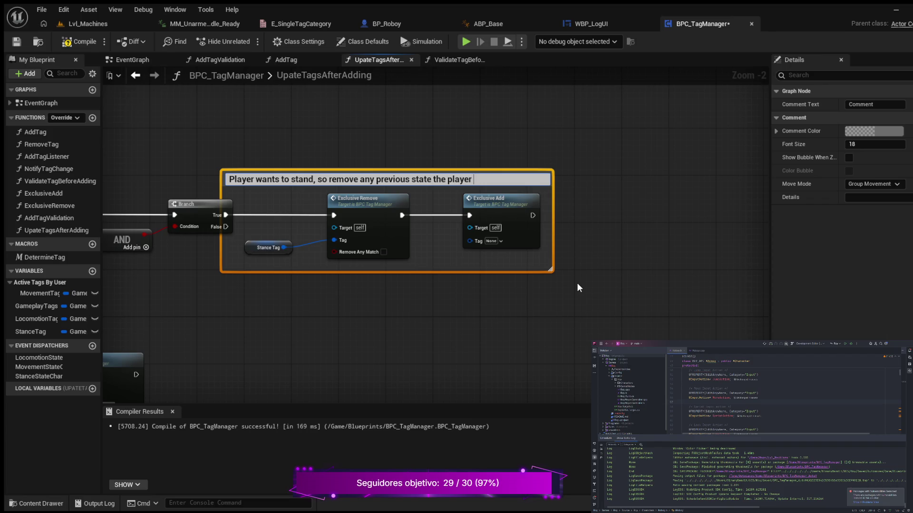
text(ntly i)
text(n and)
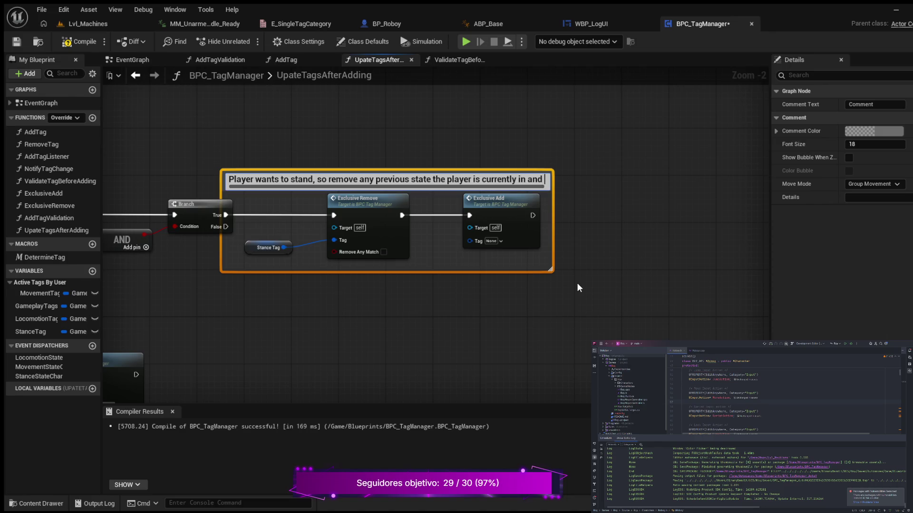
text( add the )
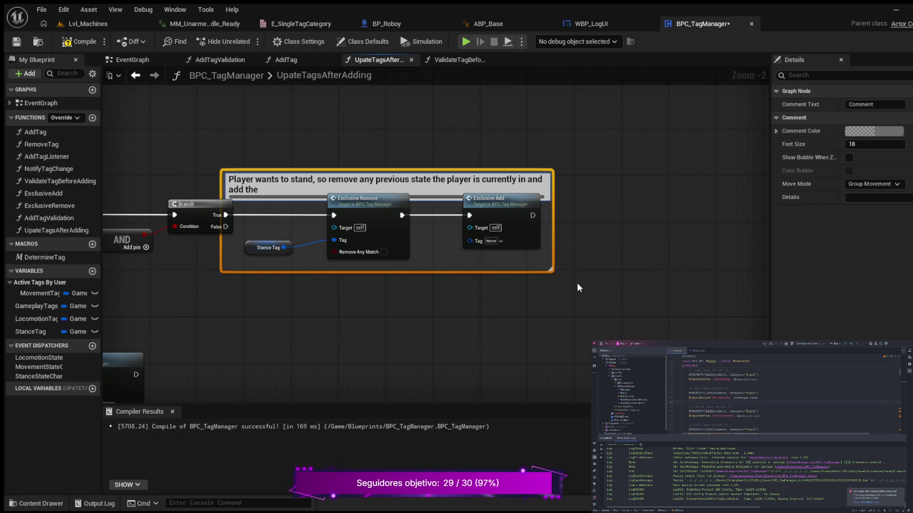
text(standing)
text( next)
key(Return)
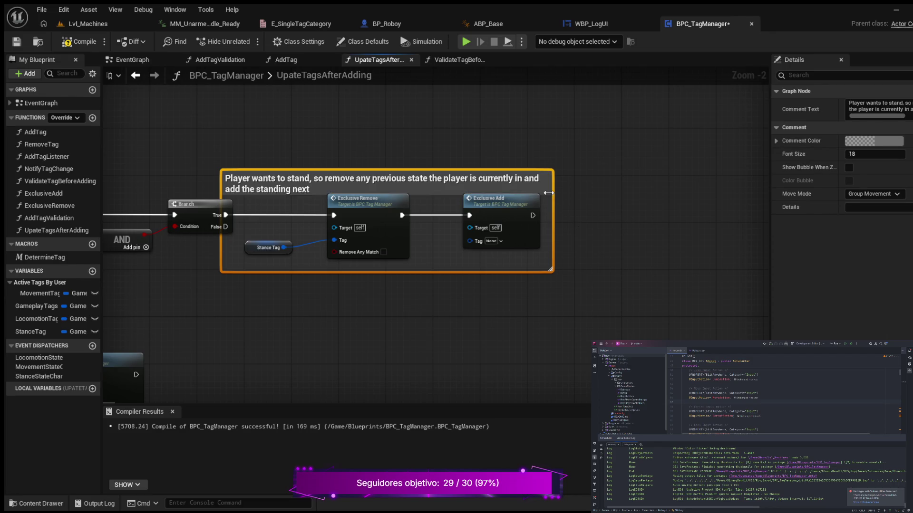
Shift the commented group right, set the comment font size to 12, and compile.
drag(547, 185, 580, 187)
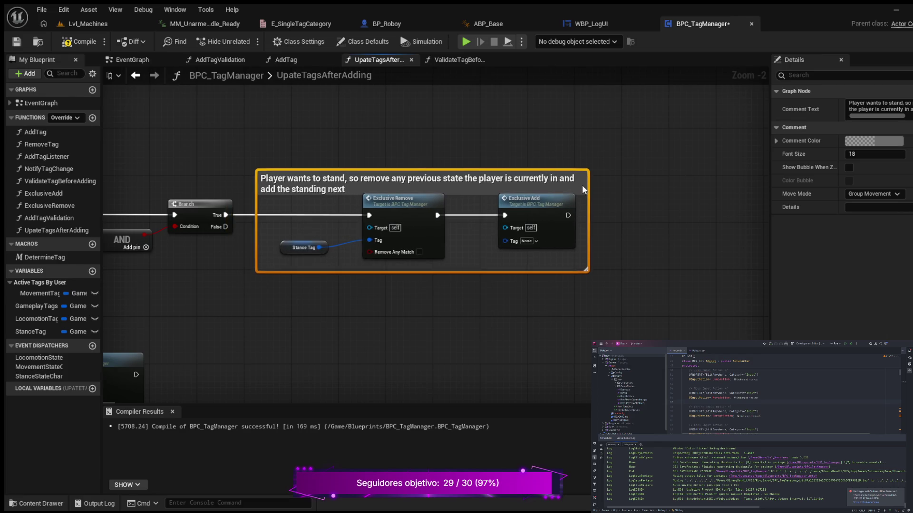
click(864, 155)
text(12)
key(Return)
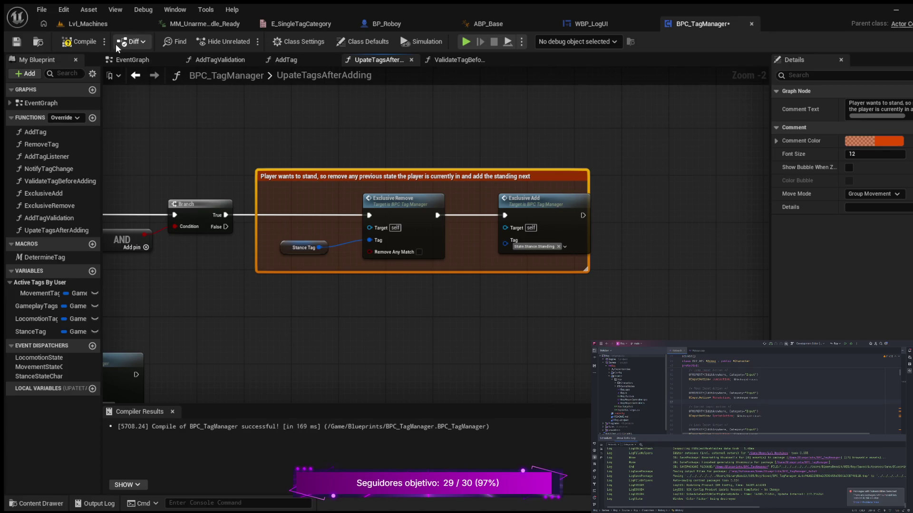
click(79, 42)
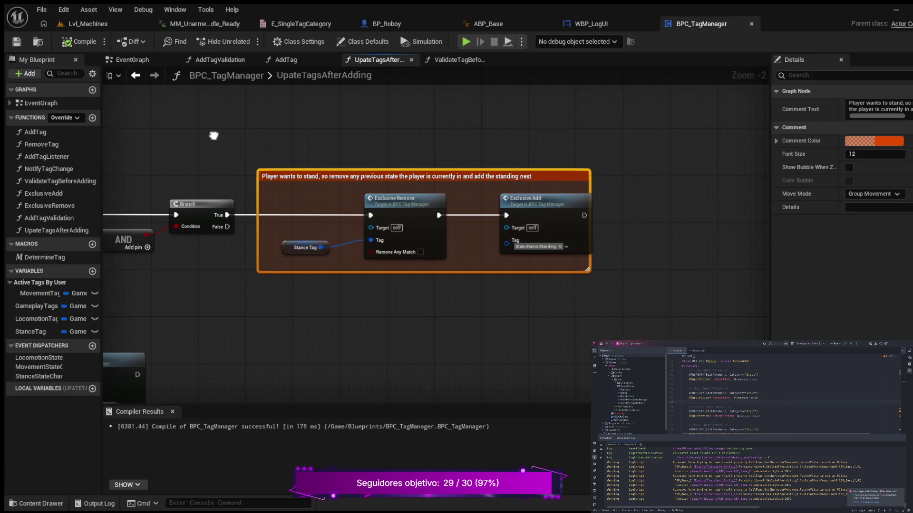
Pan across the UpdateTagsAfterAdding graph and widen the standing comment box to enclose its nodes.
scroll(292, 100, down, 1)
mouse_move(257, 101)
mouse_down()
mouse_move(271, 125)
mouse_move(703, 155)
mouse_up()
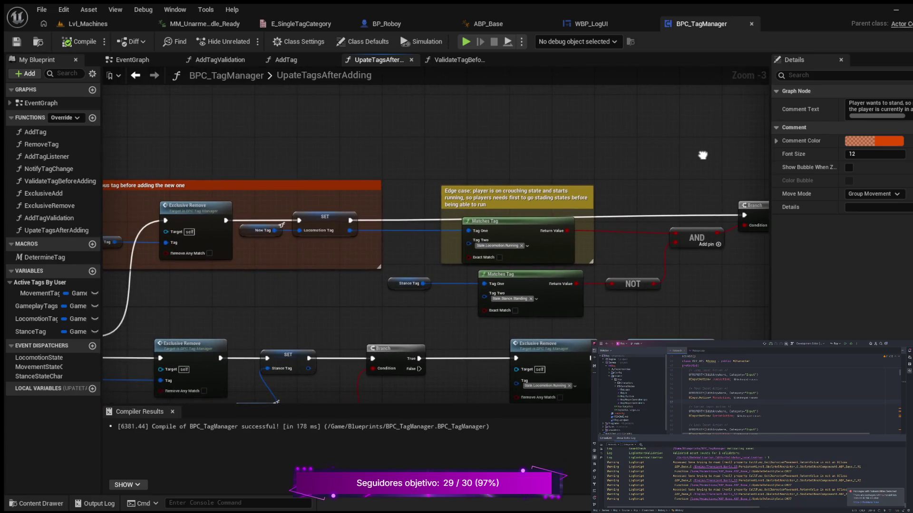
scroll(394, 122, down, 2)
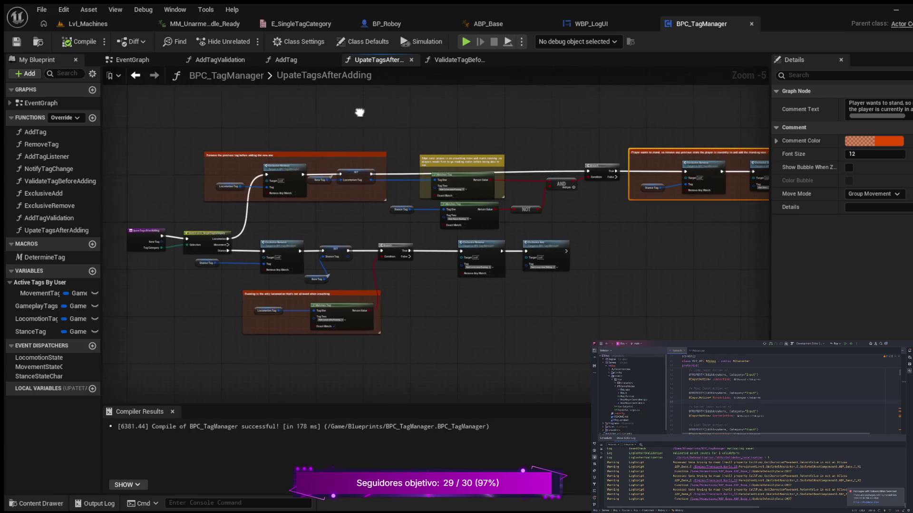
scroll(466, 242, up, 3)
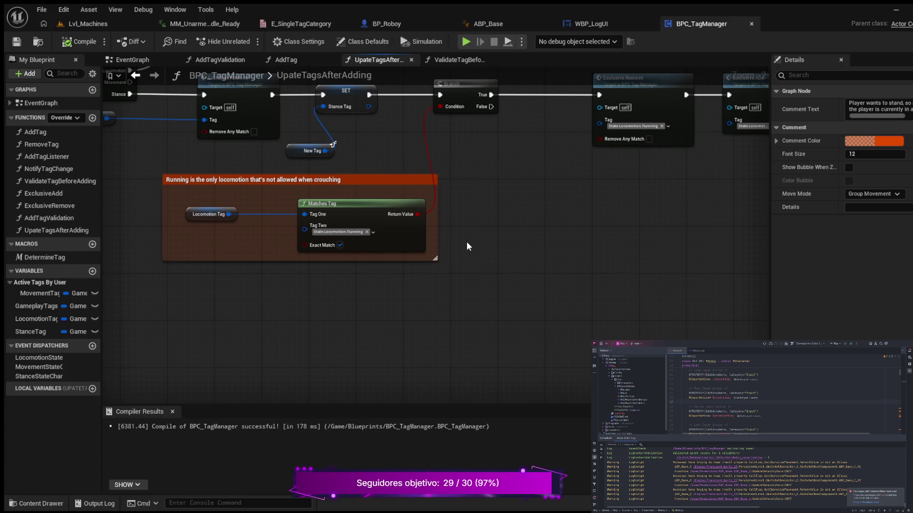
scroll(466, 242, down, 3)
drag(478, 216, 514, 371)
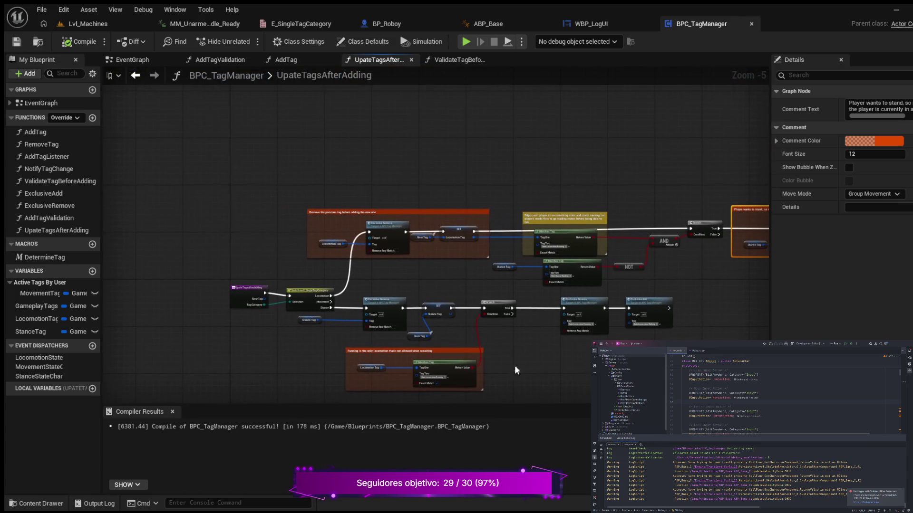
scroll(438, 281, up, 3)
mouse_move(381, 261)
mouse_down()
mouse_move(440, 303)
mouse_move(285, 285)
mouse_move(10, 287)
mouse_up()
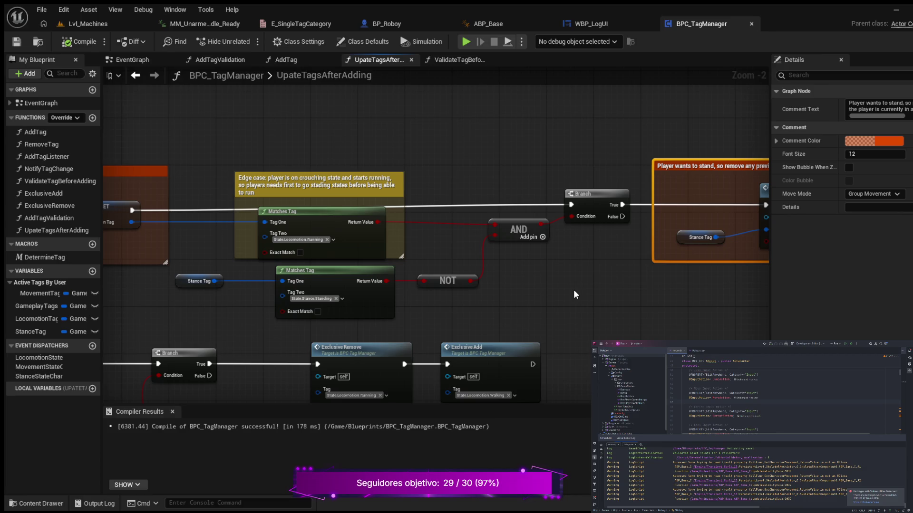
mouse_move(589, 291)
mouse_down()
mouse_move(529, 293)
mouse_move(614, 297)
mouse_up()
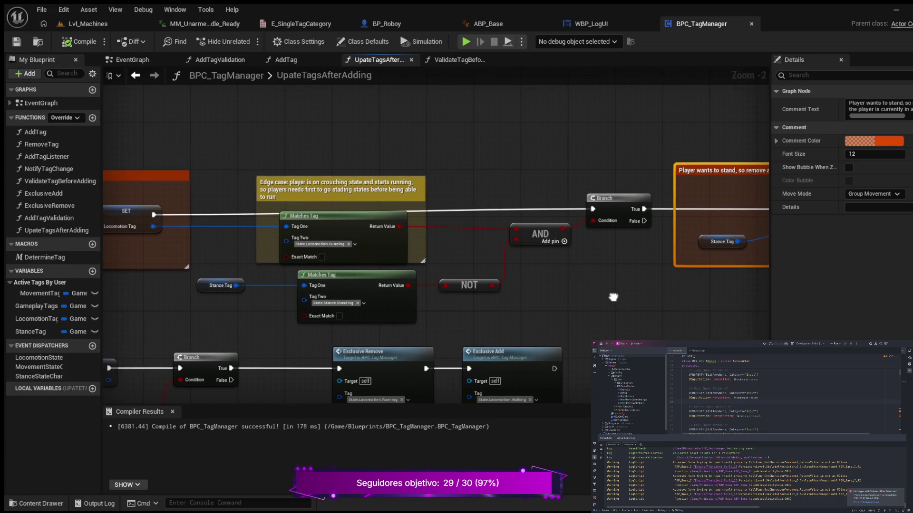
mouse_move(613, 297)
mouse_down()
mouse_move(464, 295)
mouse_move(524, 288)
mouse_up()
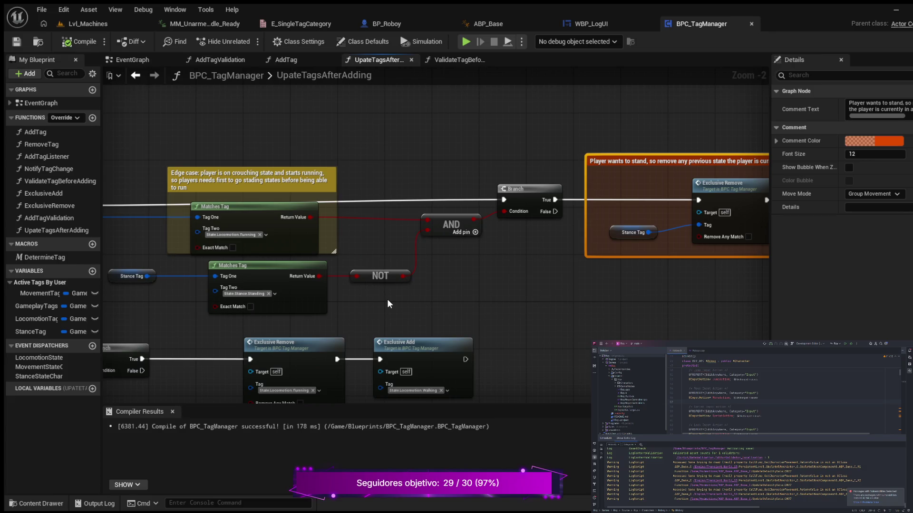
drag(403, 301, 189, 326)
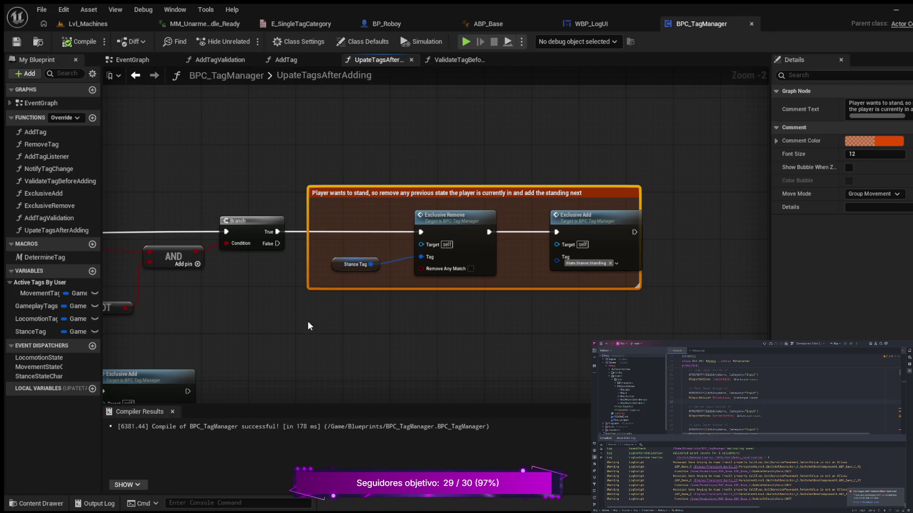
mouse_move(523, 322)
mouse_down()
mouse_move(311, 361)
mouse_move(368, 352)
mouse_up()
drag(473, 214, 498, 215)
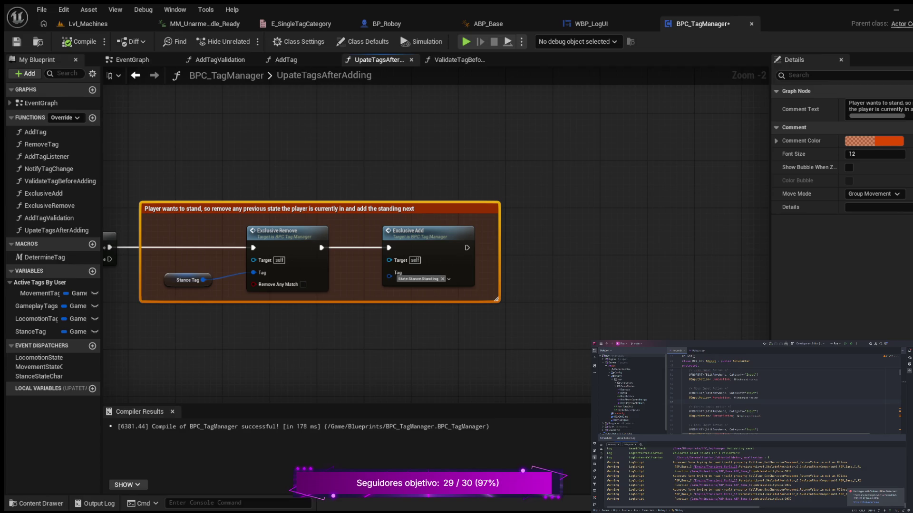
drag(484, 303, 460, 293)
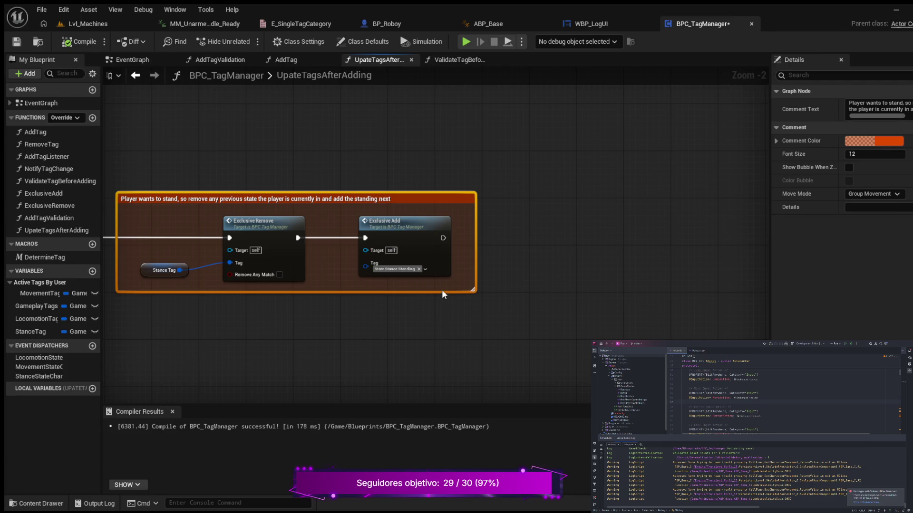
Add a SET Stance Tag node after Exclusive Add setting State.Stance.Standing, then recompile.
click(31, 331)
drag(575, 254, 557, 239)
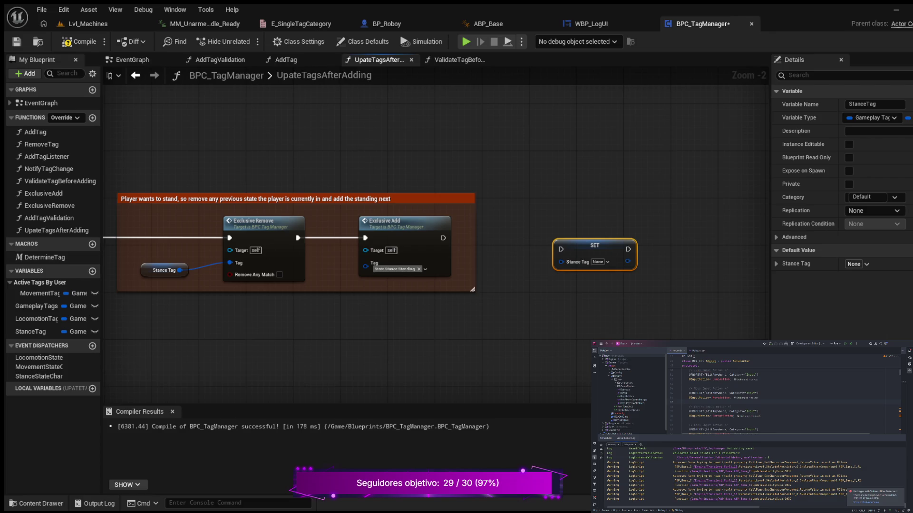
drag(541, 208, 474, 244)
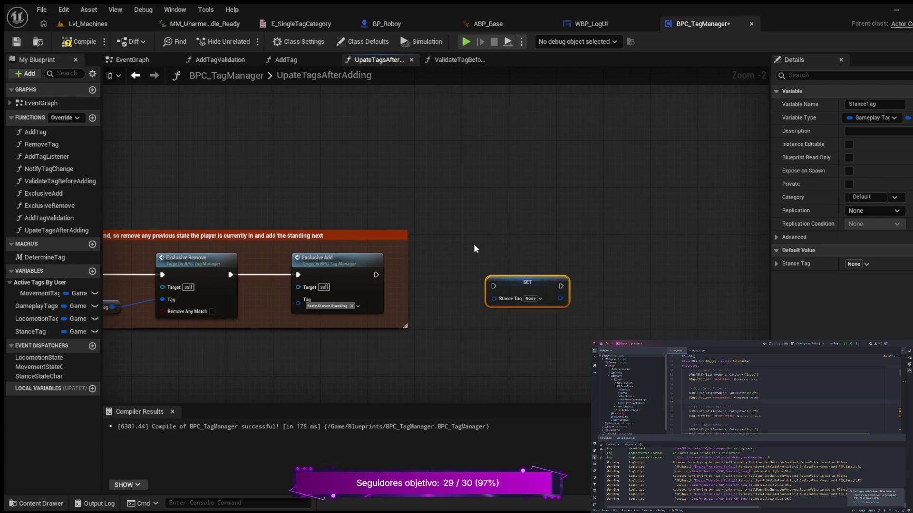
mouse_move(518, 283)
mouse_down()
mouse_move(521, 274)
mouse_move(498, 270)
mouse_up()
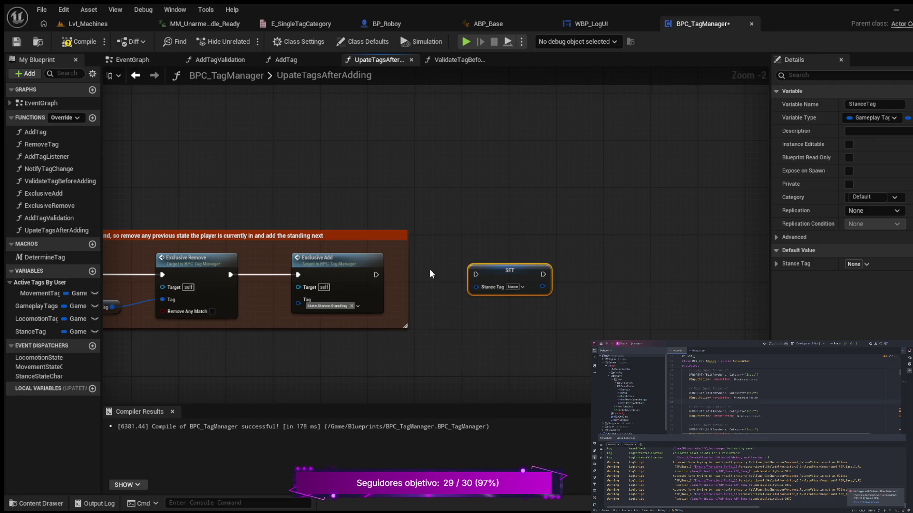
drag(376, 275, 509, 272)
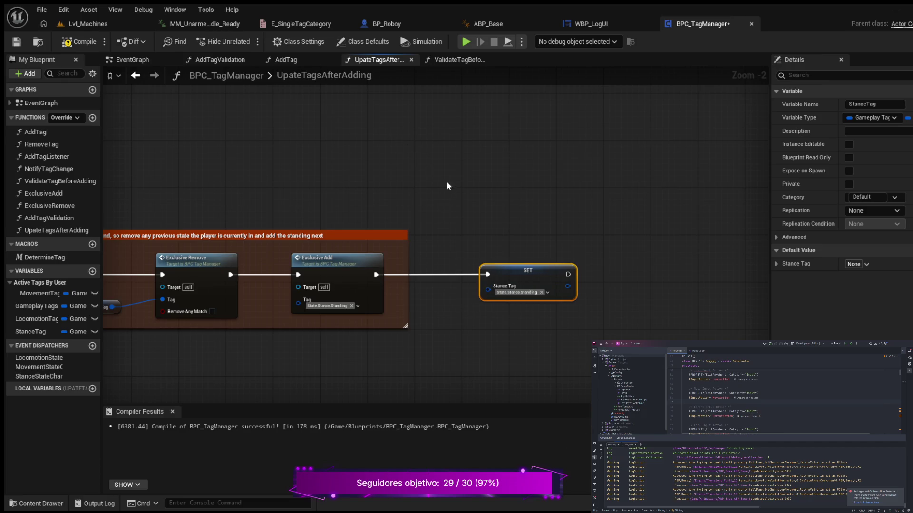
click(463, 185)
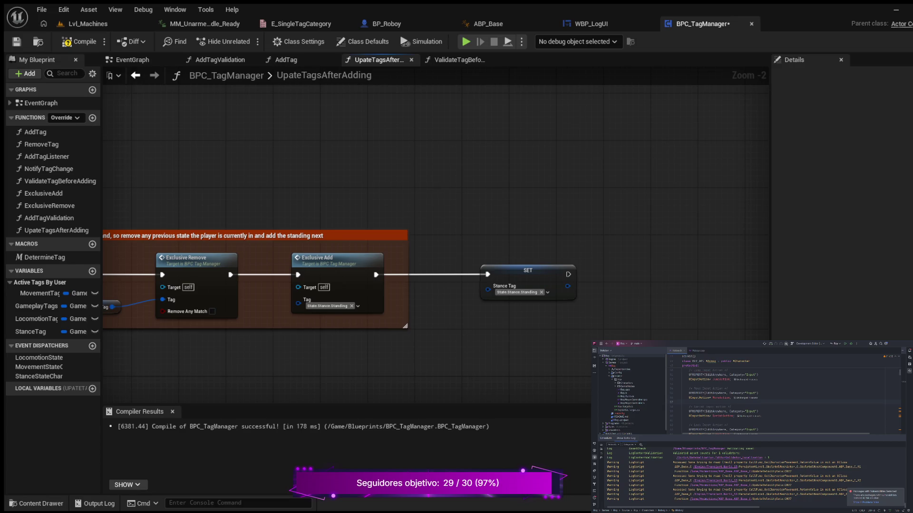
click(80, 41)
Move the lower stance row, Running comment and Stance Tag getter further down the graph.
scroll(424, 211, down, 2)
mouse_move(348, 178)
mouse_down()
mouse_move(574, 178)
mouse_move(619, 144)
mouse_move(600, 114)
mouse_up()
scroll(469, 177, down, 2)
mouse_move(468, 177)
mouse_down()
mouse_move(504, 283)
mouse_move(512, 265)
mouse_move(607, 237)
mouse_up()
scroll(512, 265, up, 2)
scroll(514, 267, down, 1)
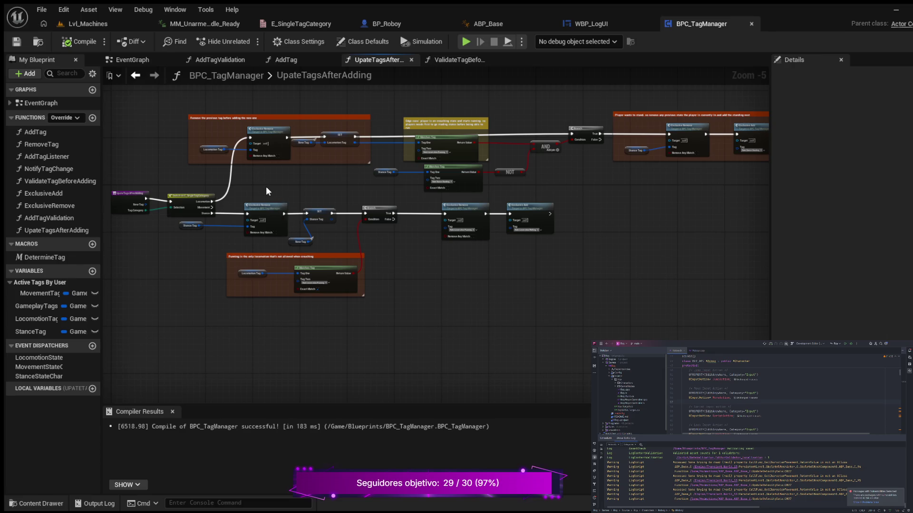
mouse_move(235, 188)
mouse_down()
mouse_move(275, 277)
mouse_move(497, 304)
mouse_up()
click(497, 300)
mouse_move(237, 197)
mouse_down()
mouse_move(375, 284)
mouse_move(583, 301)
mouse_up()
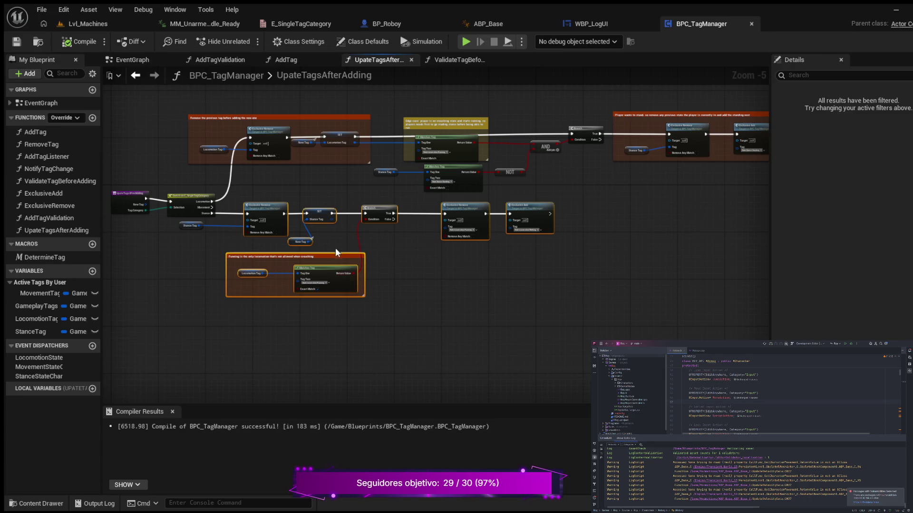
mouse_move(320, 258)
mouse_down()
mouse_move(305, 291)
mouse_move(313, 321)
mouse_up()
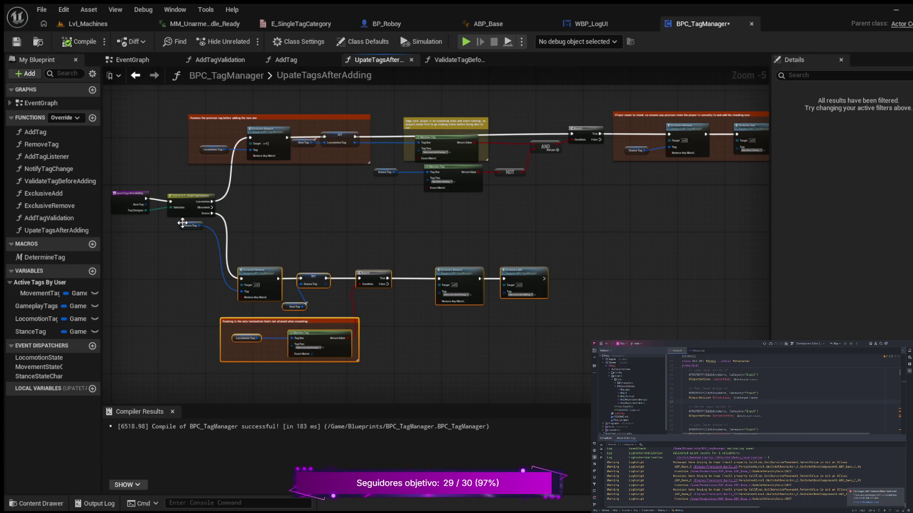
drag(182, 227, 198, 290)
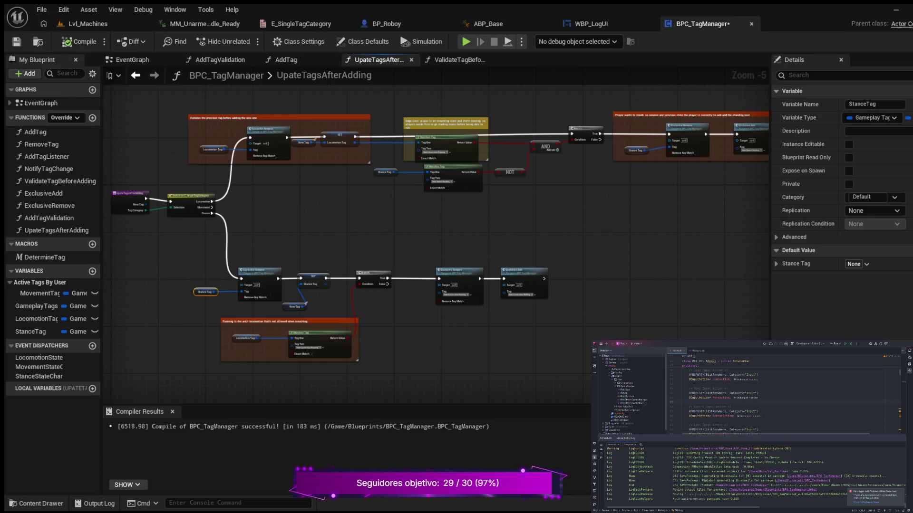
Shift the lower node row and Running comment further down to free space.
mouse_move(617, 268)
mouse_down()
mouse_move(583, 272)
mouse_move(638, 269)
mouse_move(705, 300)
mouse_move(676, 212)
mouse_up()
drag(222, 203, 638, 339)
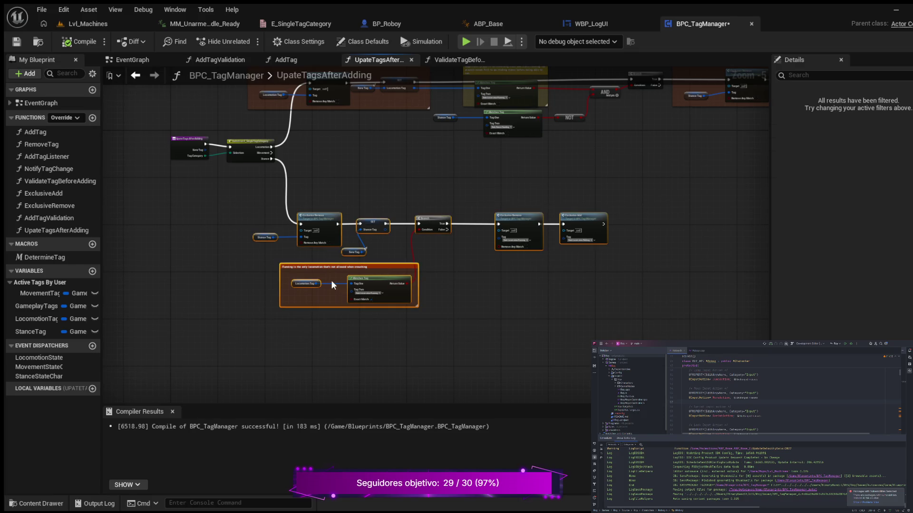
click(340, 269)
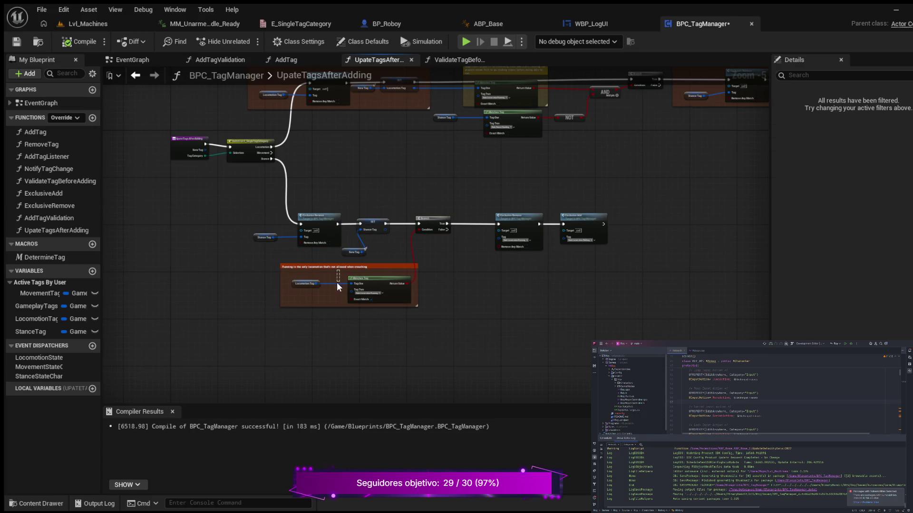
drag(209, 210, 642, 339)
drag(508, 223, 507, 246)
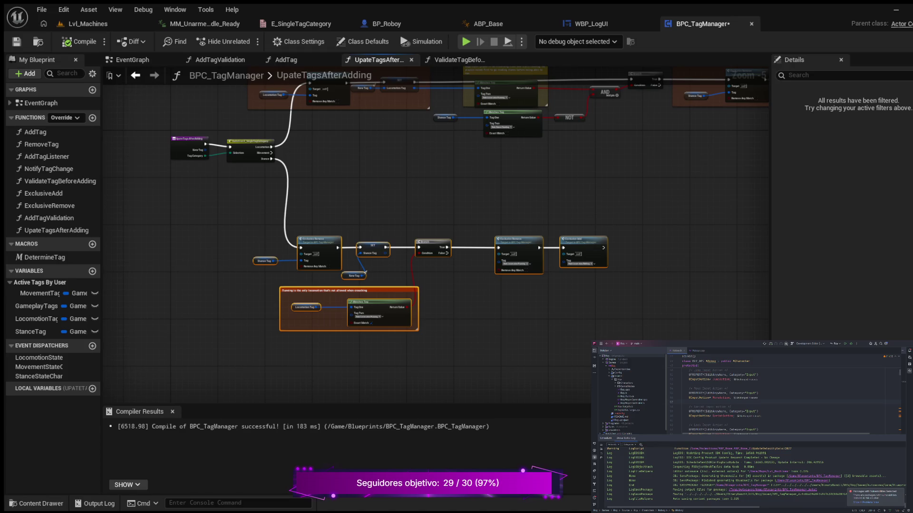
drag(428, 170, 428, 244)
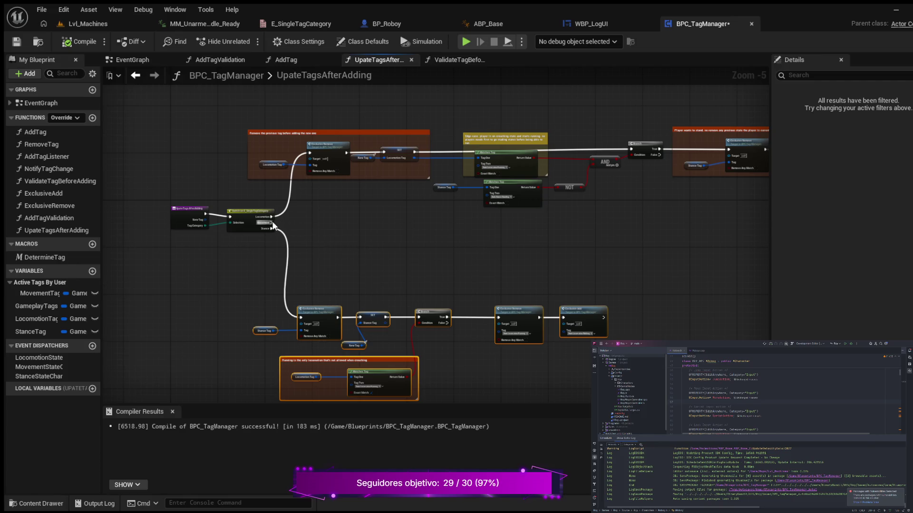
Attach a Branch to the switch's Movement output and paste a NewTag getter beneath it.
mouse_move(274, 222)
mouse_down()
mouse_move(355, 235)
mouse_move(332, 221)
mouse_up()
drag(387, 240, 376, 237)
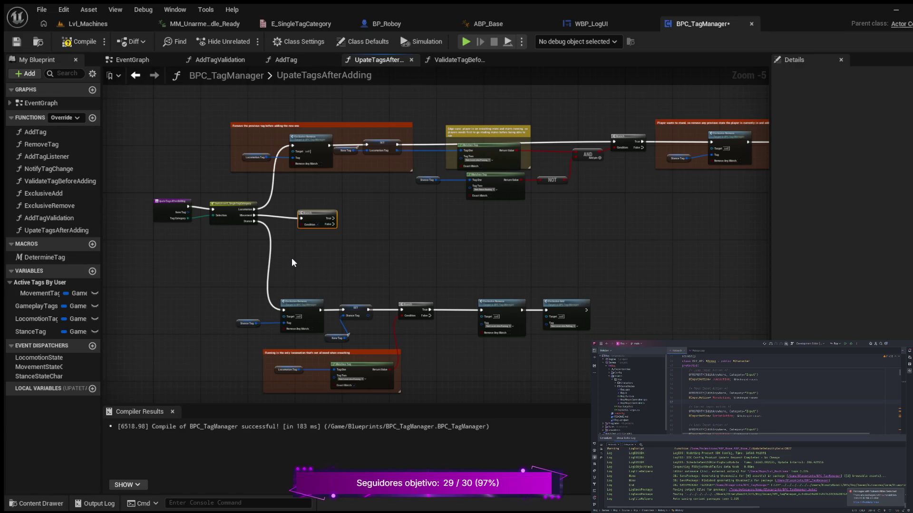
key(ctrl+v)
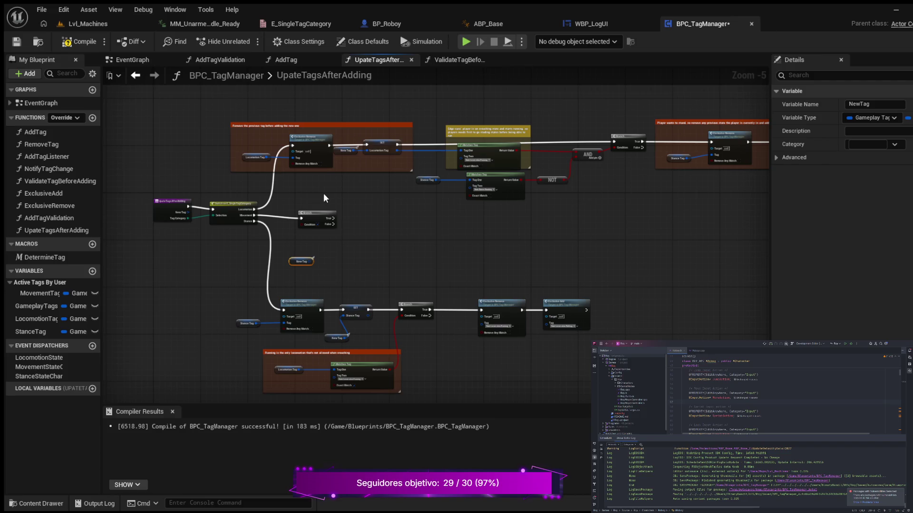
Paste a Matches Tag node and feed the NewTag getter into its first tag input.
drag(293, 261, 290, 243)
drag(318, 216, 320, 213)
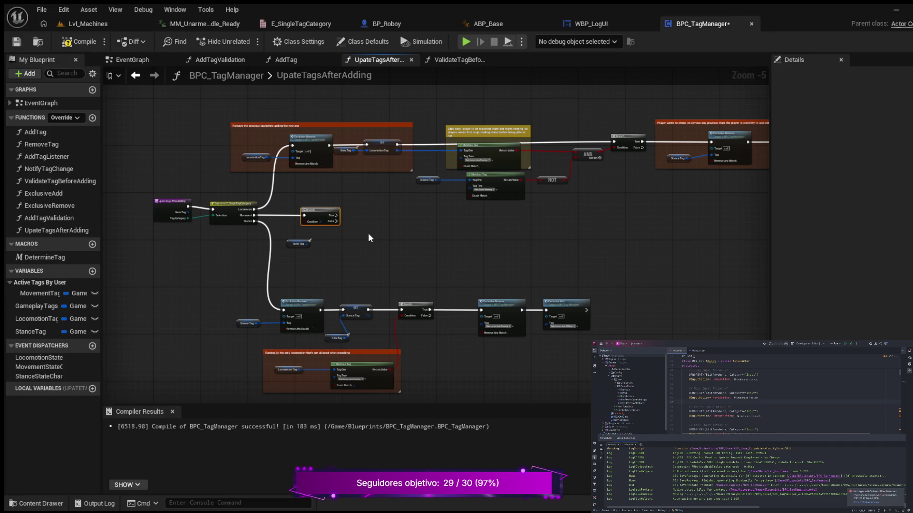
key(ctrl+v)
scroll(382, 216, up, 3)
drag(385, 223, 476, 224)
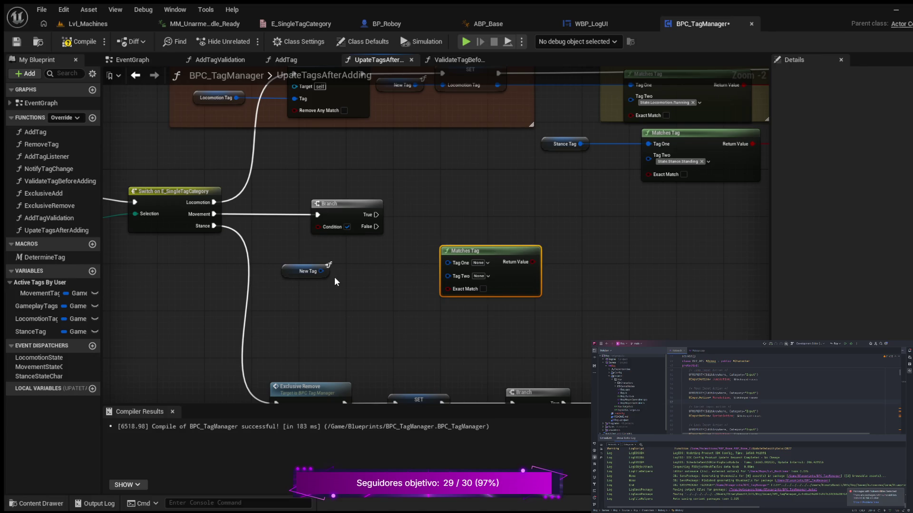
mouse_move(321, 271)
mouse_down()
mouse_move(465, 261)
mouse_move(457, 255)
mouse_up()
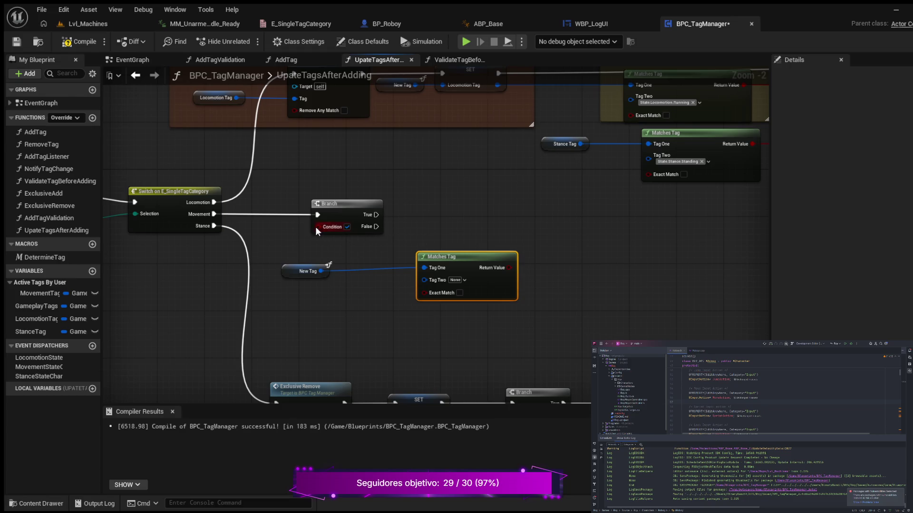
Wire Matches Tag's result into the Branch condition, tidy the nodes leftward, and compile.
mouse_move(317, 228)
mouse_down()
mouse_move(408, 297)
mouse_move(455, 298)
mouse_up()
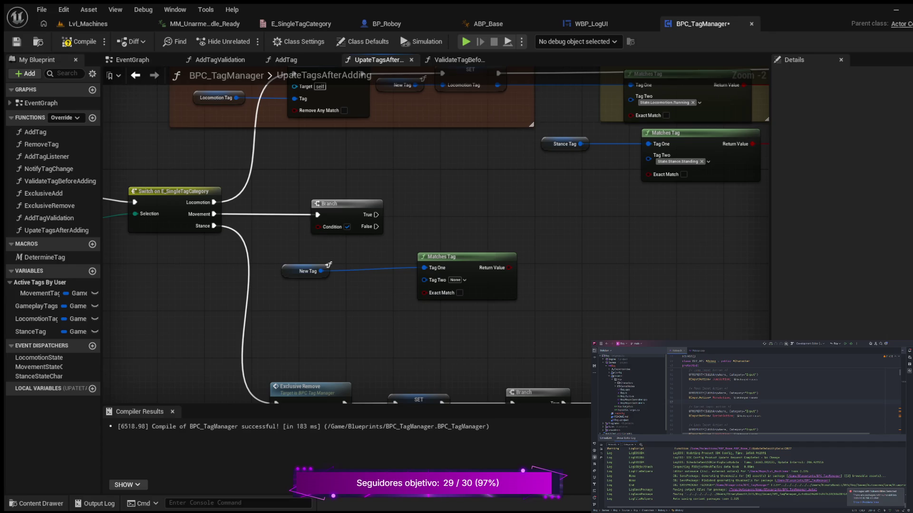
drag(486, 259, 466, 264)
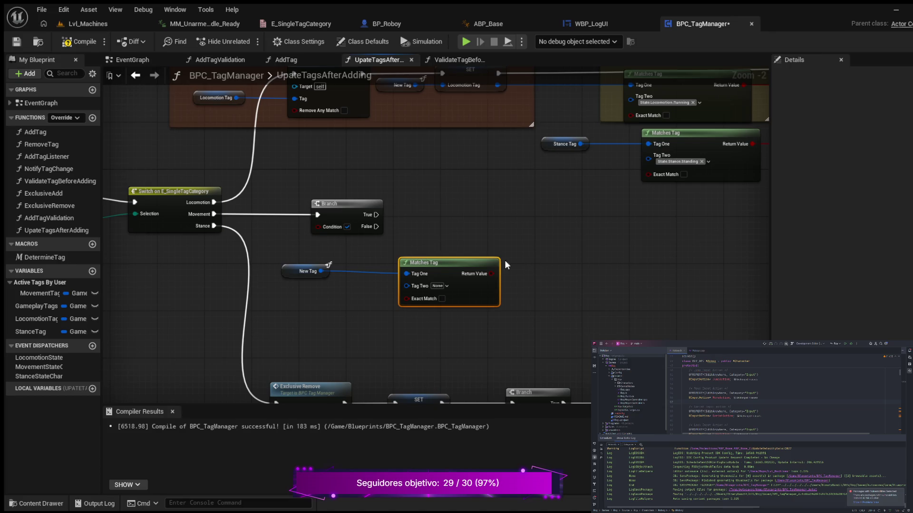
mouse_move(491, 273)
mouse_down()
mouse_move(530, 269)
mouse_move(321, 228)
mouse_up()
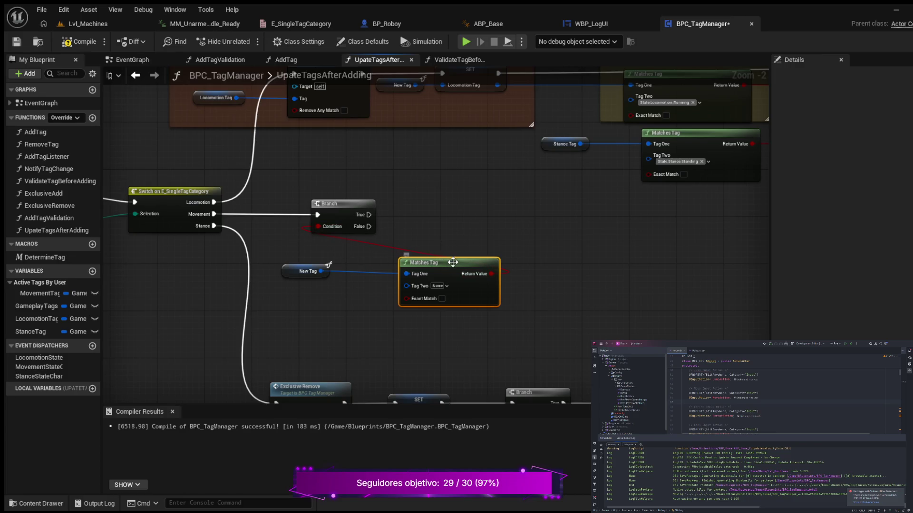
drag(449, 265, 404, 267)
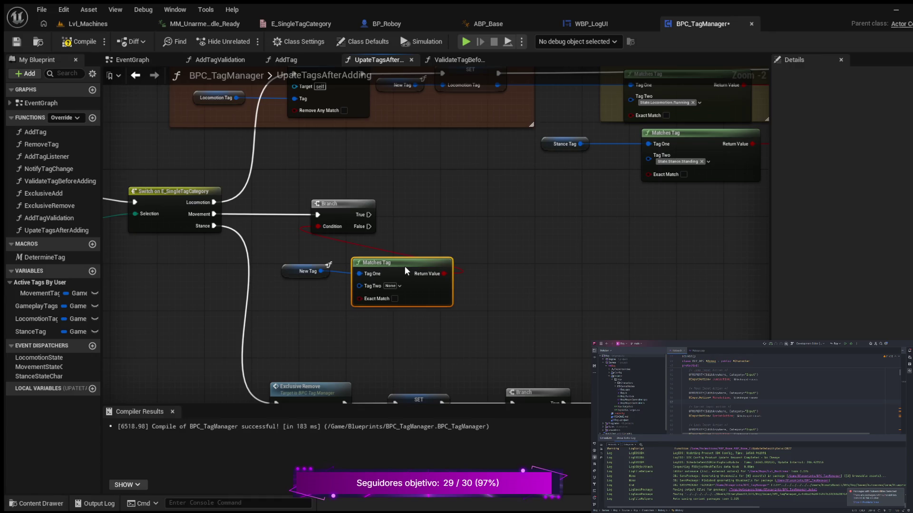
drag(291, 275, 280, 273)
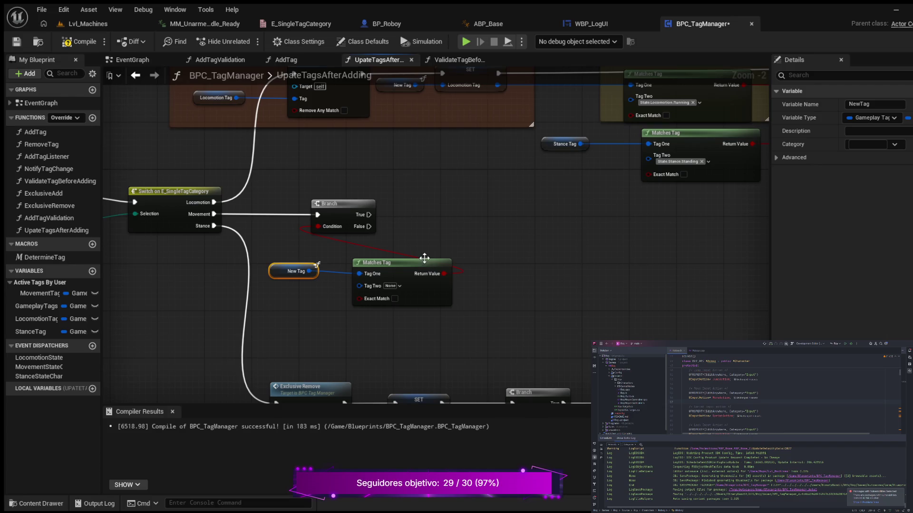
drag(430, 261, 414, 264)
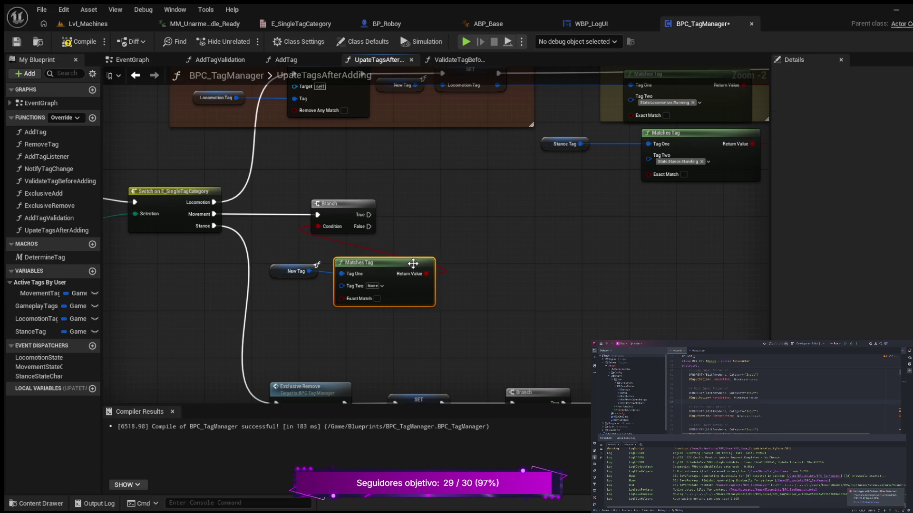
click(76, 40)
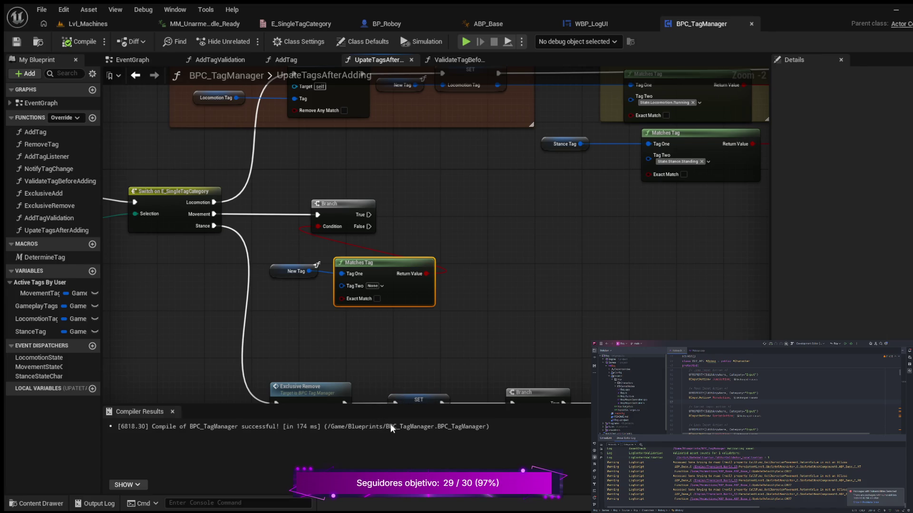
Set Matches Tag's Tag Two to State.Movement.Moving, then add a new blueprint function.
key(ctrl+z)
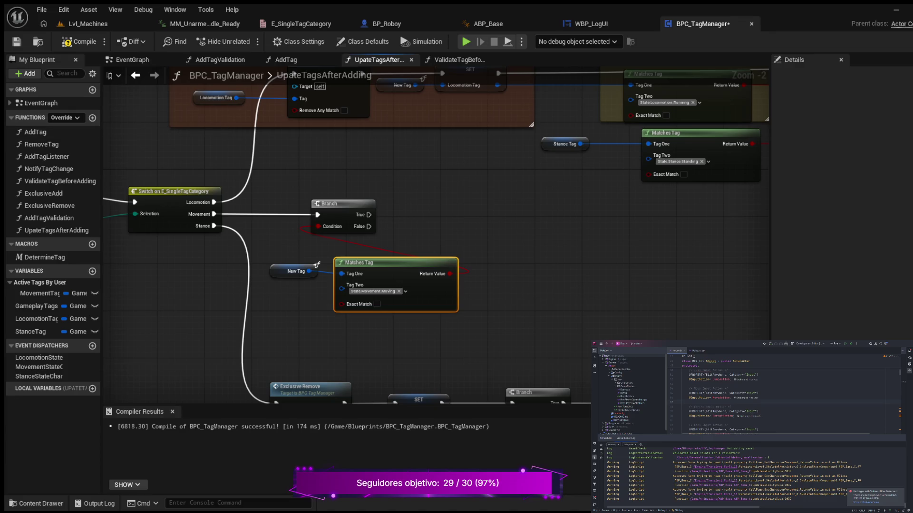
scroll(317, 265, up, 2)
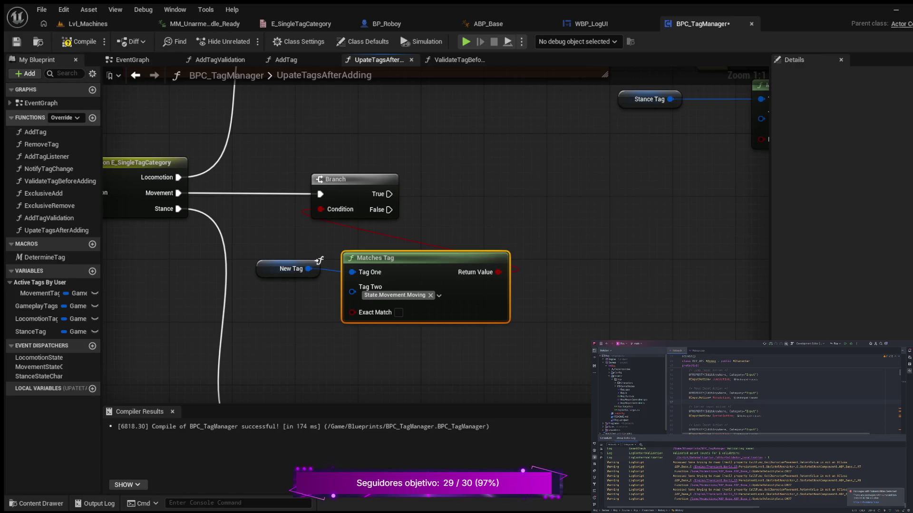
click(92, 118)
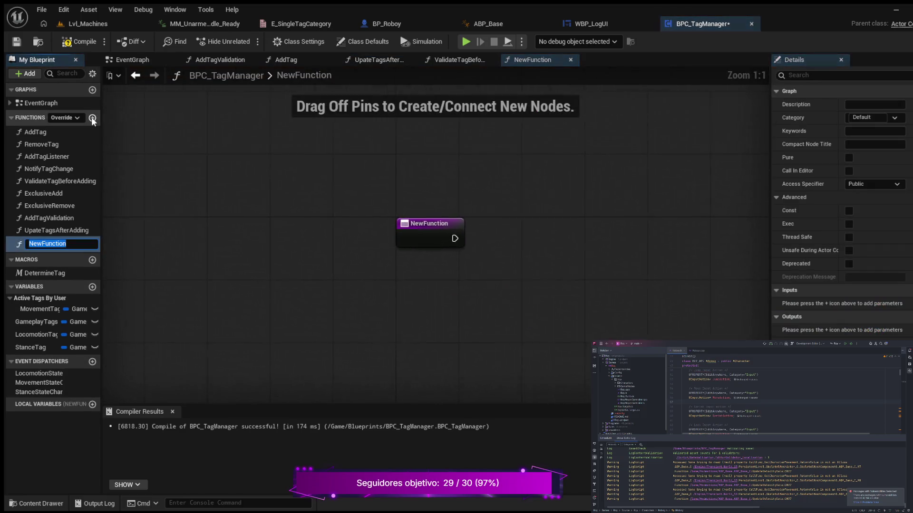
Name the new function GetValidTag and select its entry node.
text(GetVA)
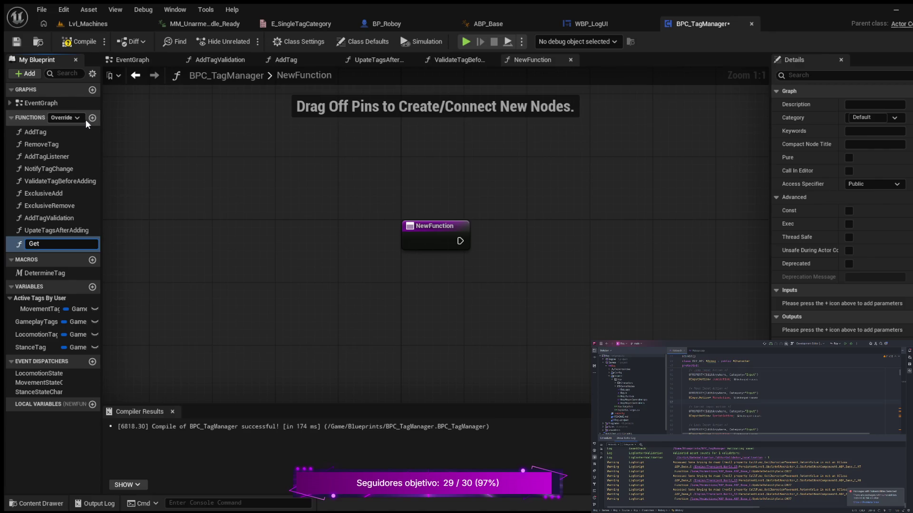
key(BackSpace)
text(alidTag)
key(Return)
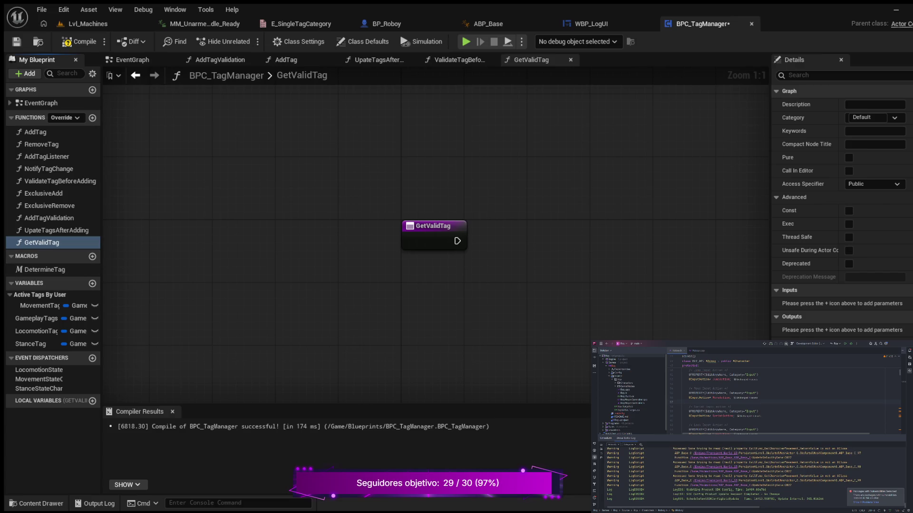
mouse_move(318, 208)
mouse_down()
mouse_move(288, 239)
mouse_move(252, 228)
mouse_move(236, 201)
mouse_up()
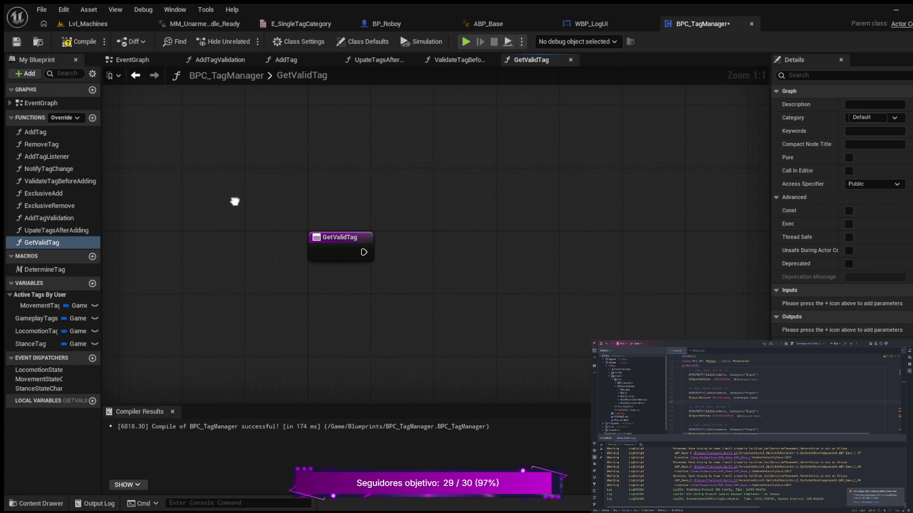
click(339, 243)
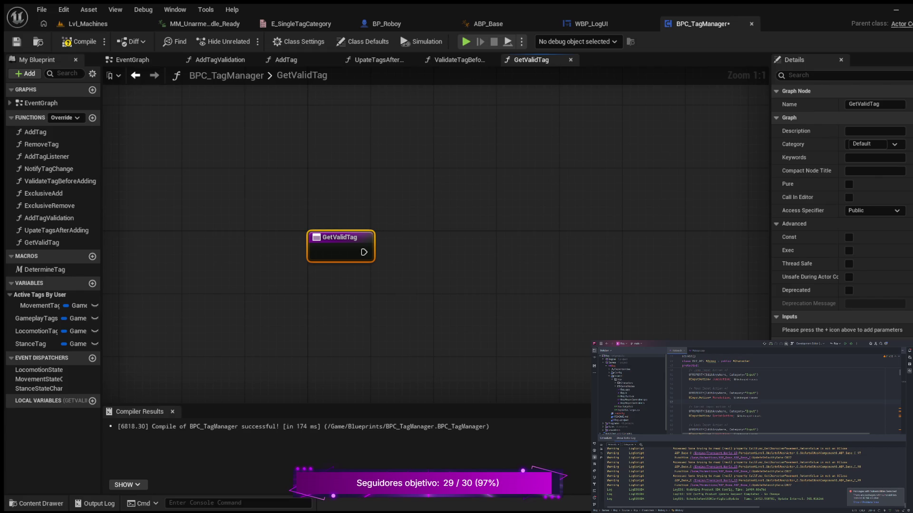
Add a gameplay tag input named TagOne to the GetValidTag entry node.
click(906, 316)
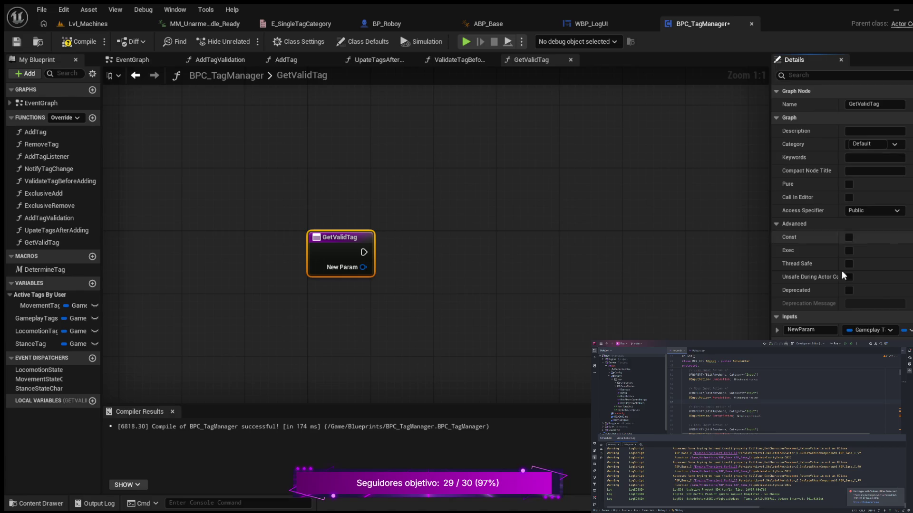
double_click(835, 329)
text(Tag)
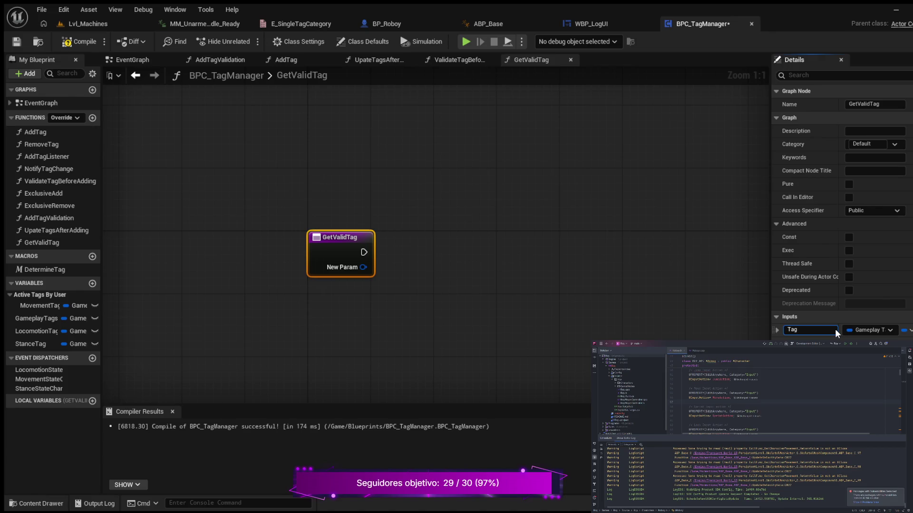
text(One)
key(Return)
Add a second input named TagTwo and recompile the blueprint.
click(906, 316)
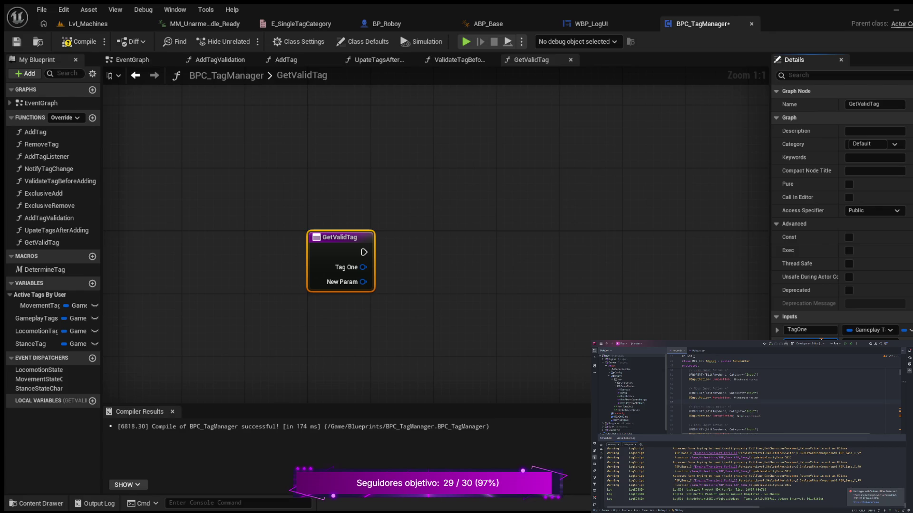
key(Return)
click(80, 40)
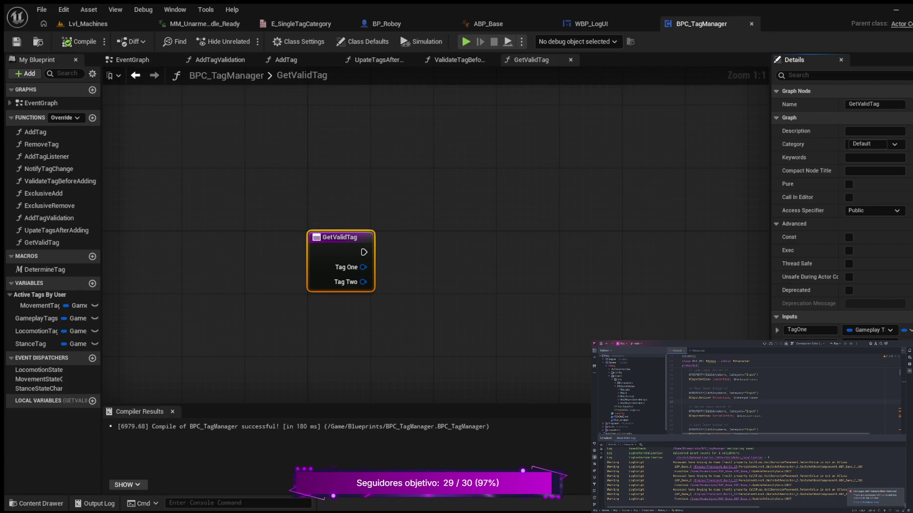
drag(251, 312, 219, 306)
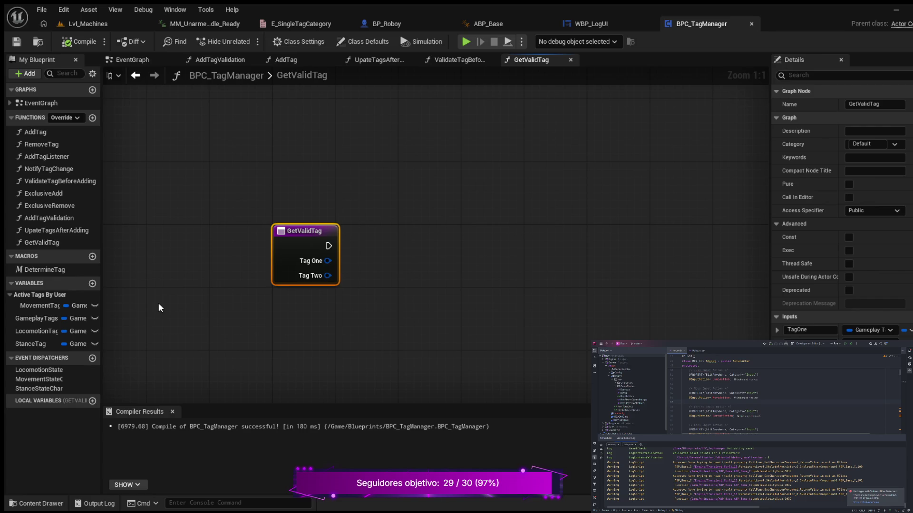
drag(303, 302, 213, 316)
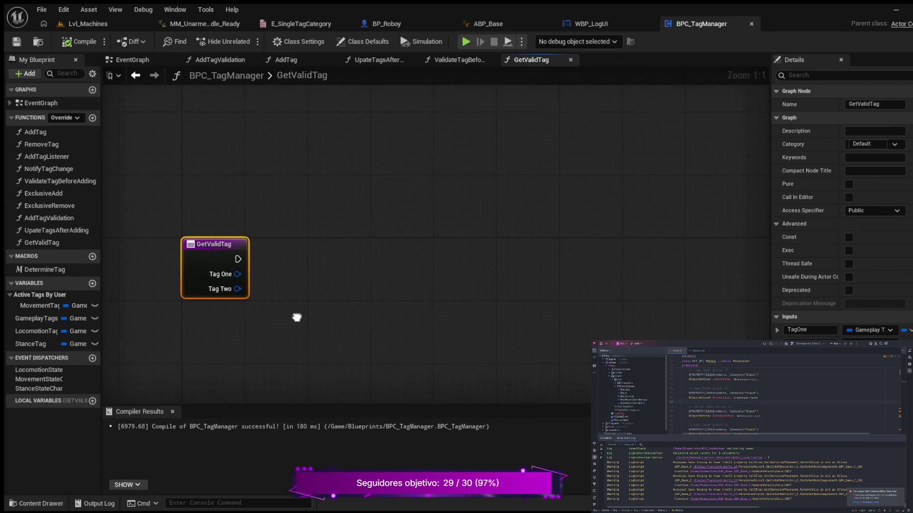
Add a Return Node with outputs Result Tag and boolean Is Tag One Valid, then compile.
mouse_move(257, 262)
mouse_down()
mouse_move(384, 260)
mouse_move(347, 257)
mouse_up()
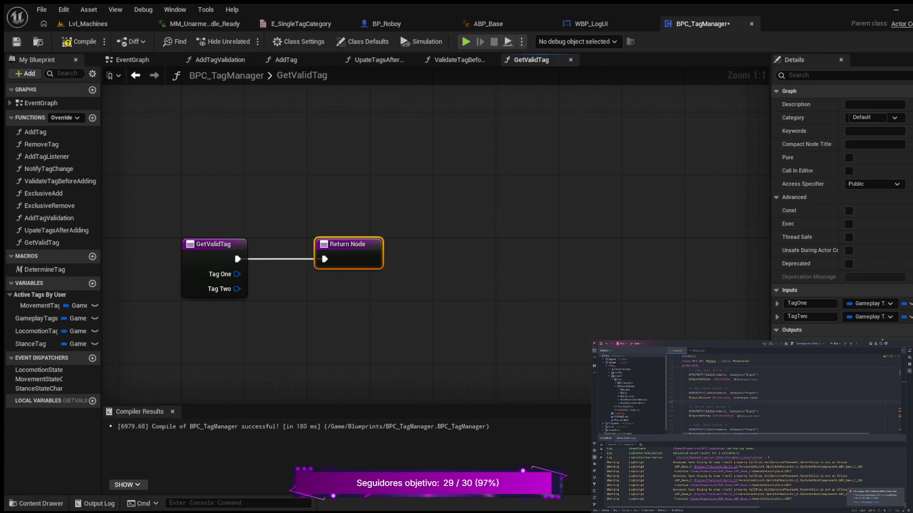
click(909, 330)
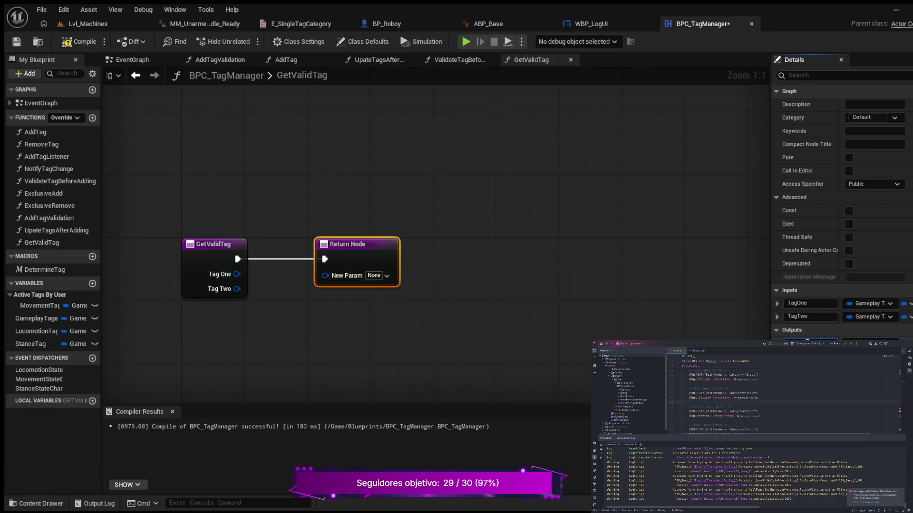
key(Return)
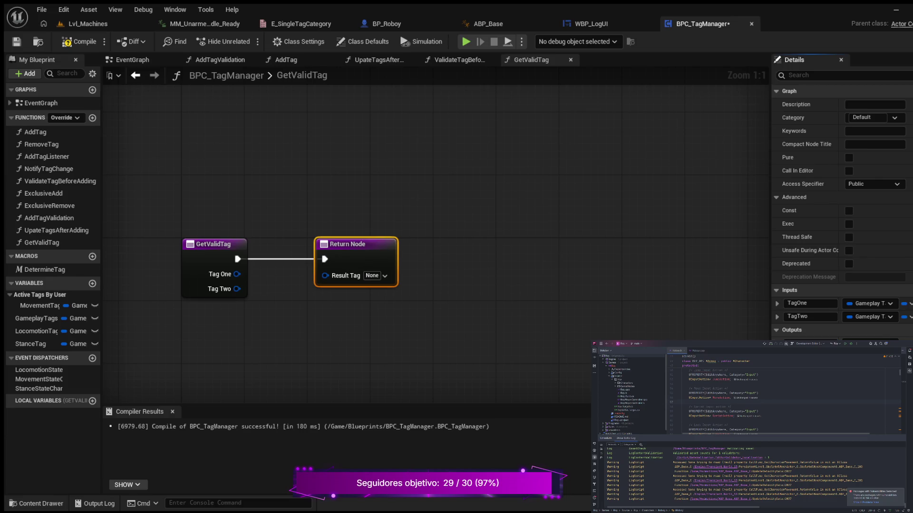
click(905, 330)
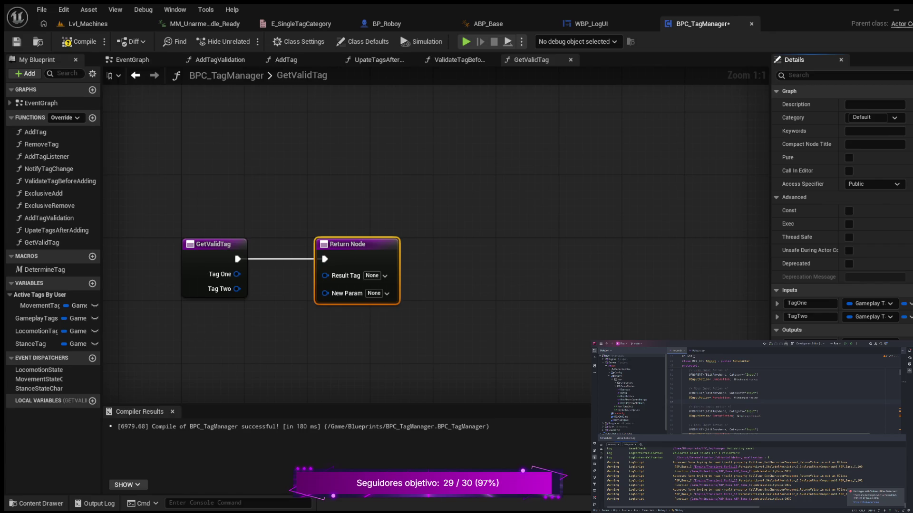
key(Return)
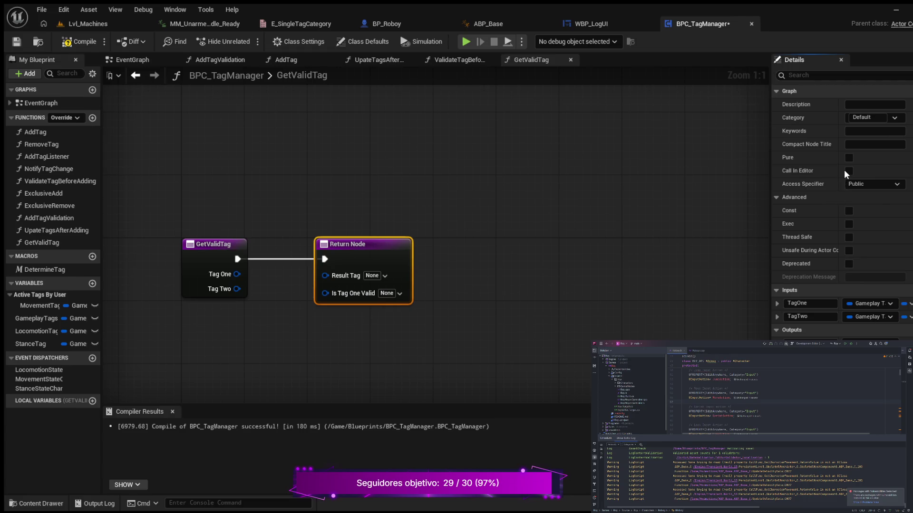
key(F7)
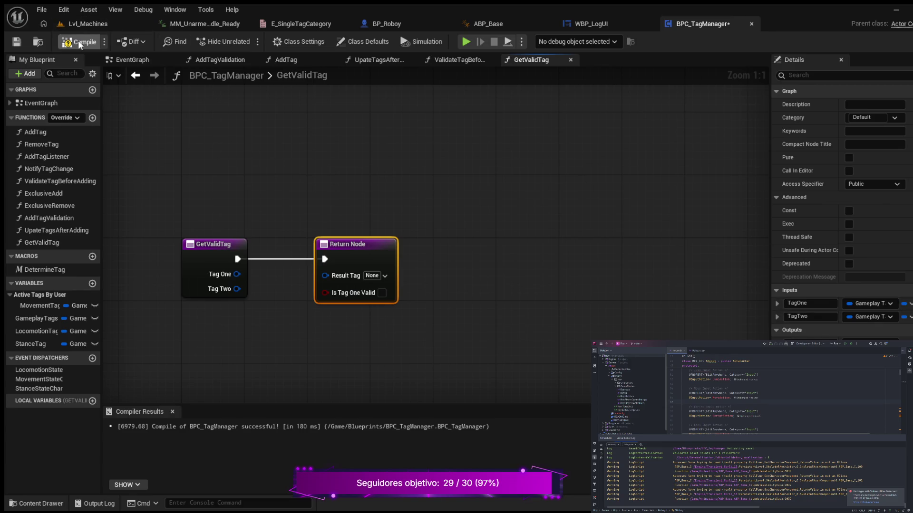
Drag the Return Node far right of the GetValidTag entry node and recentre the view.
mouse_move(533, 267)
mouse_down()
mouse_move(452, 279)
mouse_move(469, 252)
mouse_move(491, 247)
mouse_up()
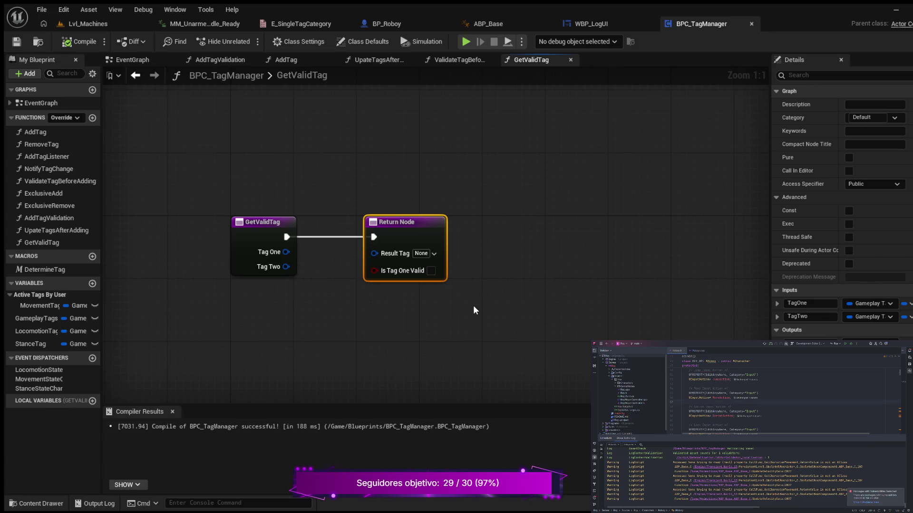
mouse_move(433, 222)
mouse_down()
mouse_move(614, 218)
mouse_move(646, 229)
mouse_up()
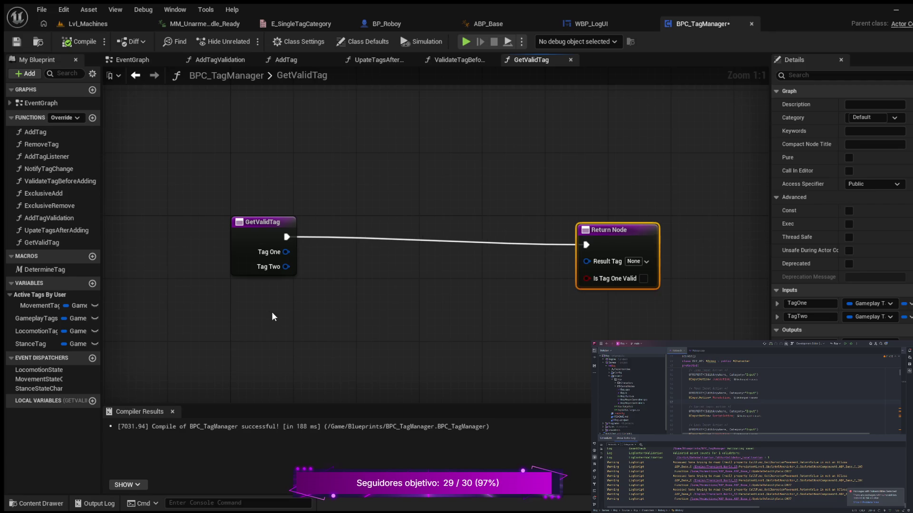
drag(269, 312, 403, 292)
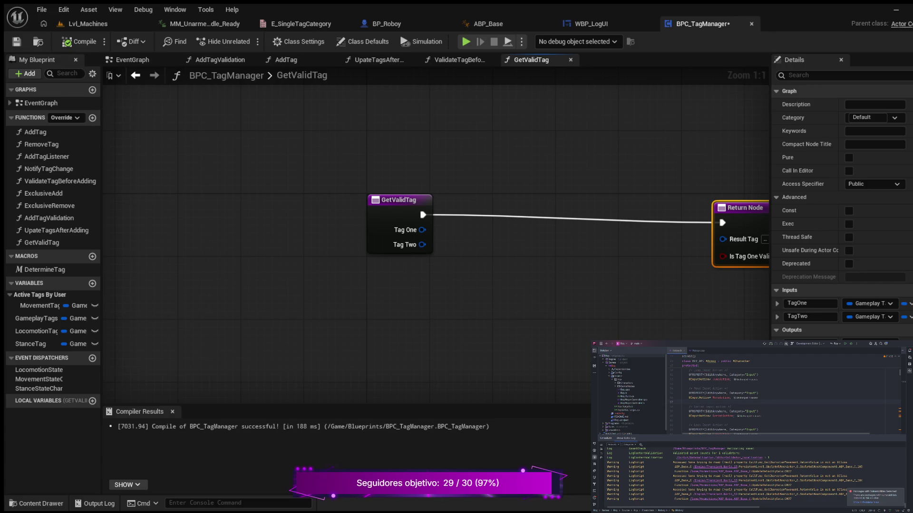
drag(430, 300, 336, 300)
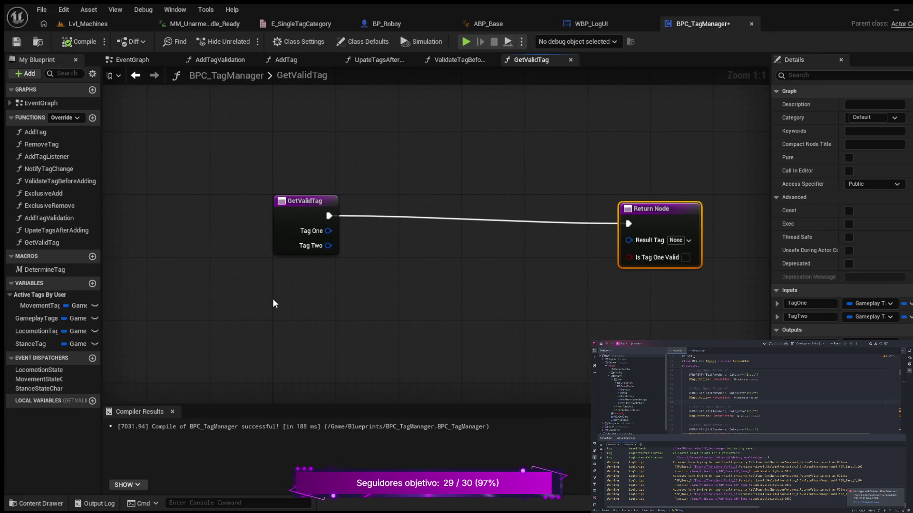
drag(273, 302, 271, 299)
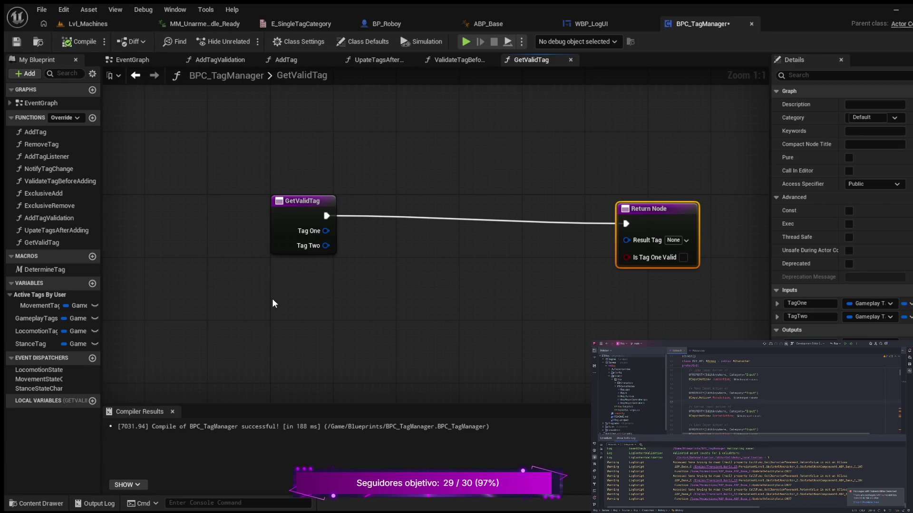
Place a TagOne getter feeding an Is Gameplay Tag Valid node wired to Is Tag One Valid.
key(ctrl+v)
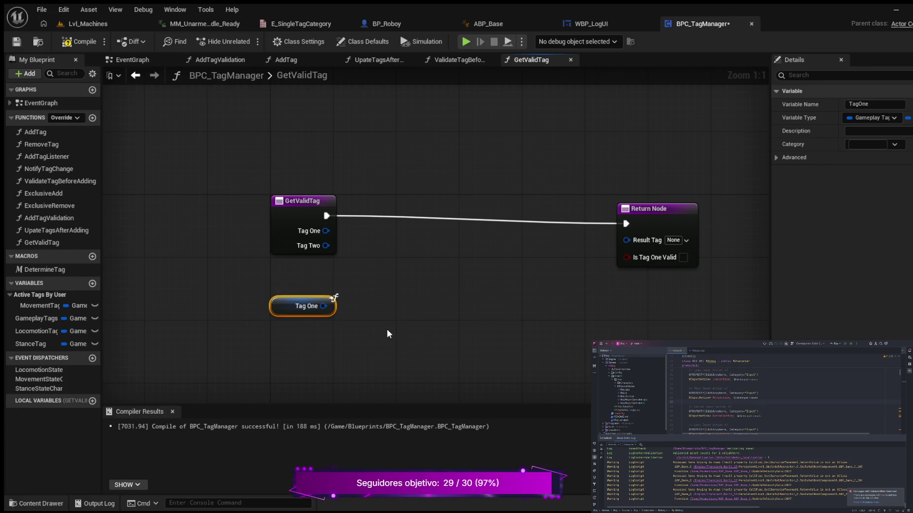
drag(401, 322, 353, 316)
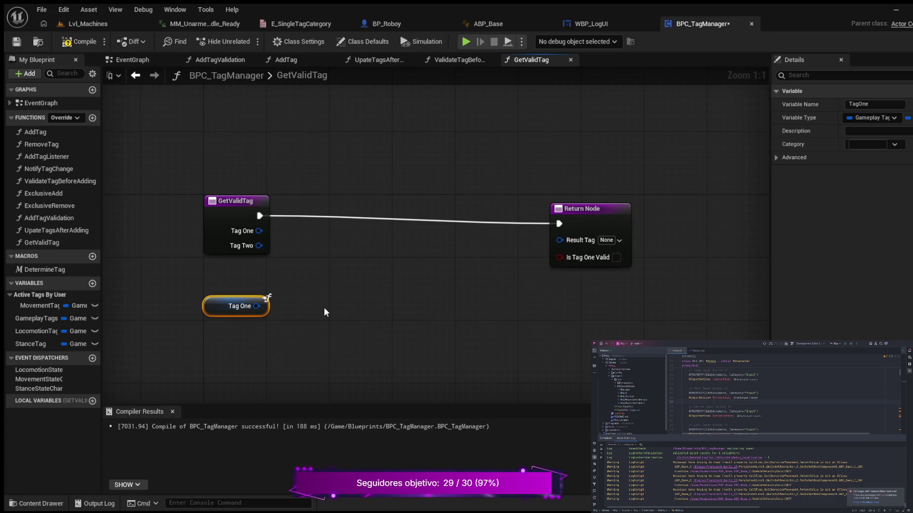
key(ctrl+v)
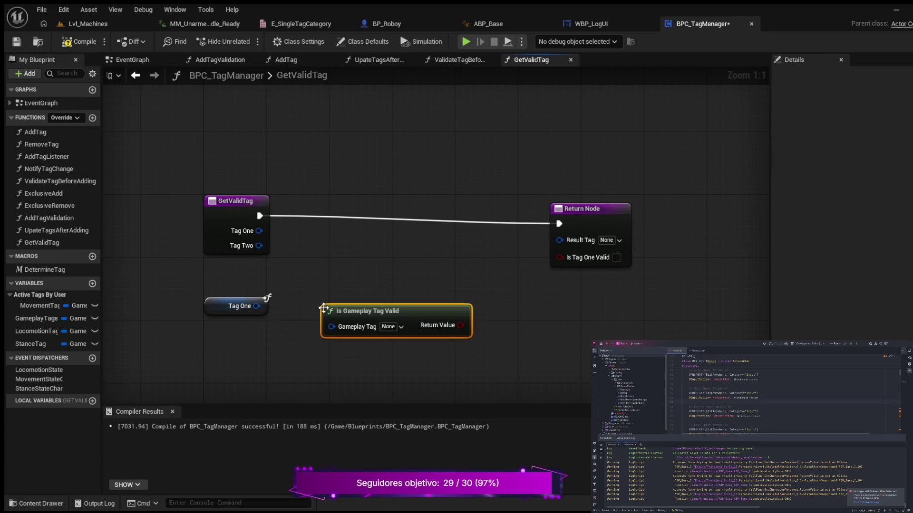
drag(407, 316, 391, 308)
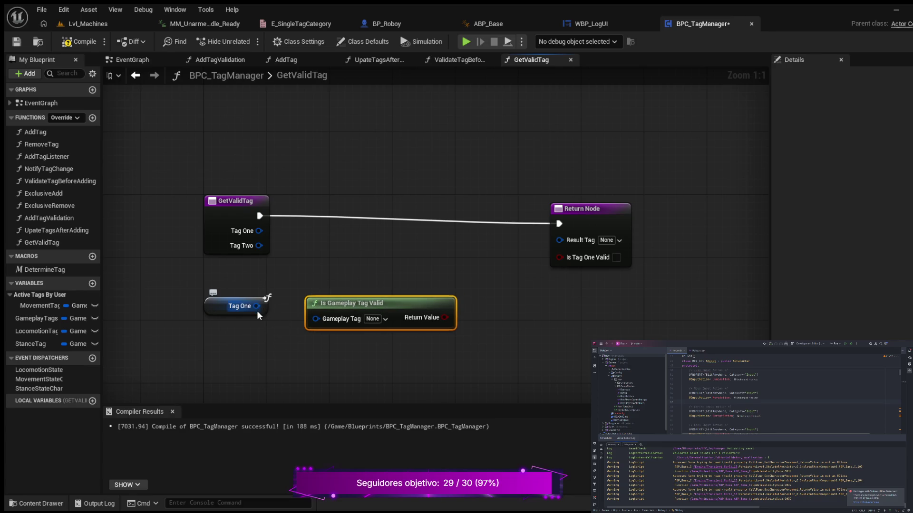
drag(254, 307, 317, 319)
mouse_move(392, 300)
mouse_down()
mouse_move(384, 292)
mouse_move(431, 308)
mouse_move(559, 258)
mouse_up()
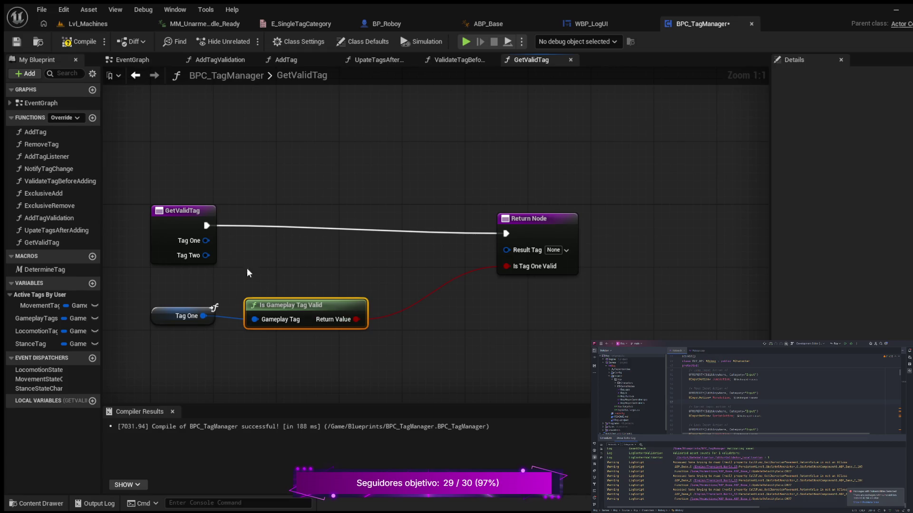
Straighten the connections among TagOne, the validity check, entry and Return nodes.
mouse_move(145, 178)
mouse_down()
mouse_move(284, 341)
mouse_move(584, 351)
mouse_up()
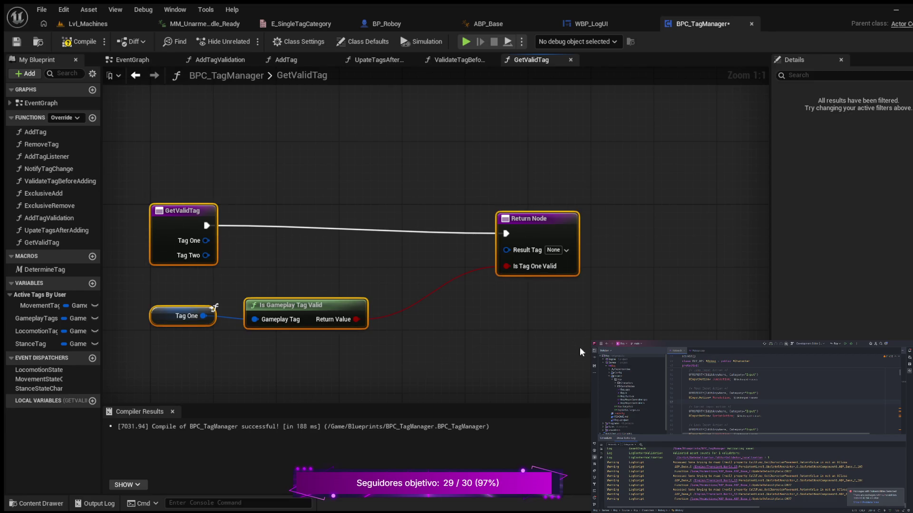
key(q)
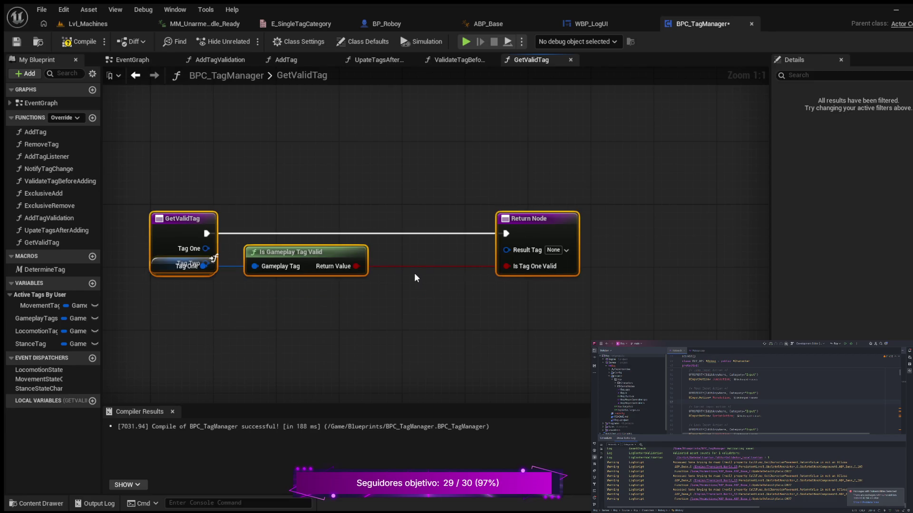
drag(350, 255, 441, 255)
click(406, 312)
mouse_move(195, 261)
mouse_down()
mouse_move(272, 266)
mouse_move(270, 255)
mouse_up()
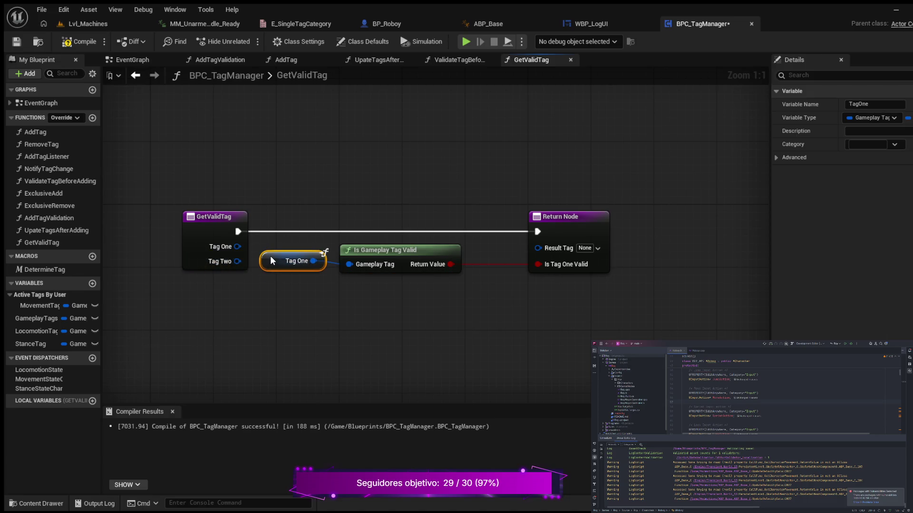
mouse_move(167, 208)
mouse_down()
mouse_move(720, 312)
mouse_move(619, 303)
mouse_up()
key(q)
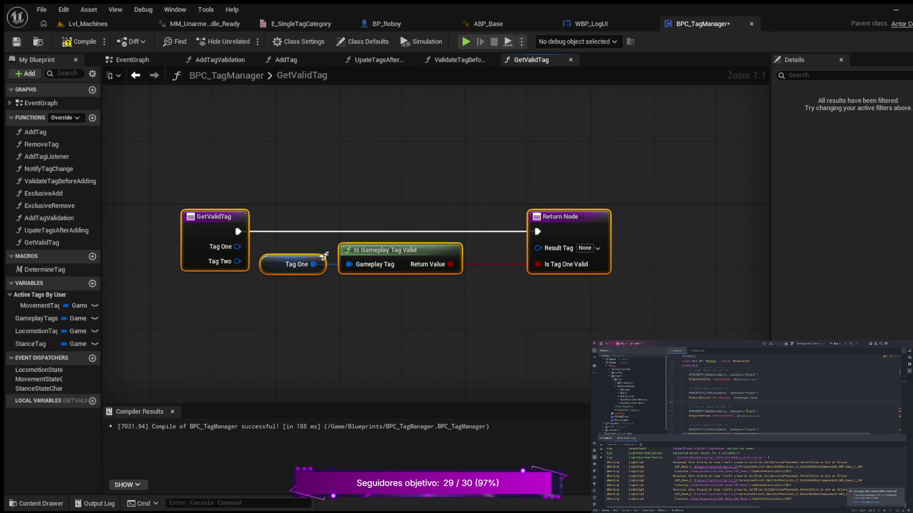
click(313, 250)
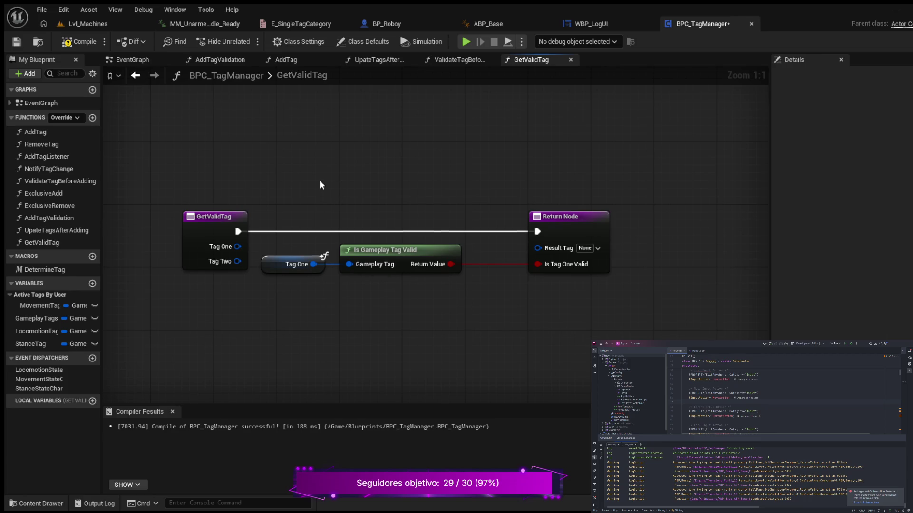
Paste a Select node, wiring Tag One to Option 0, Tag Two to Option 1, and its output to Result Tag.
drag(319, 181, 318, 179)
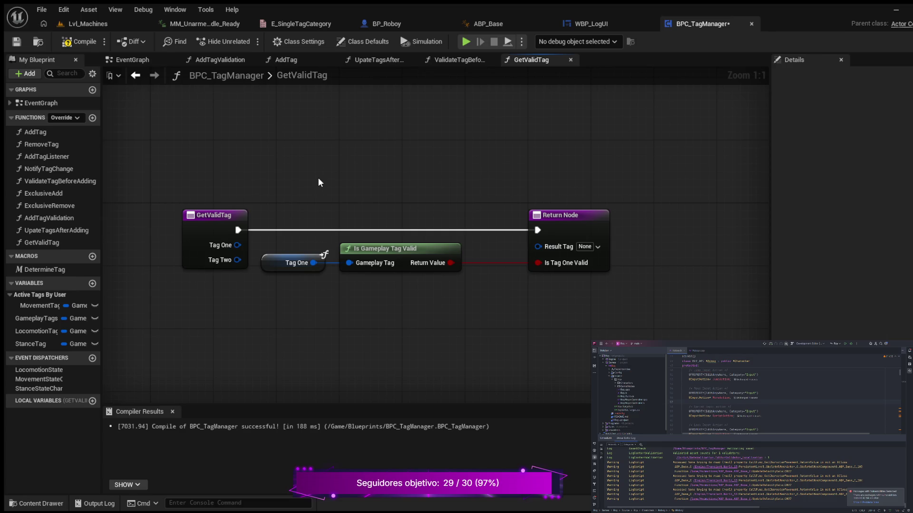
key(ctrl+v)
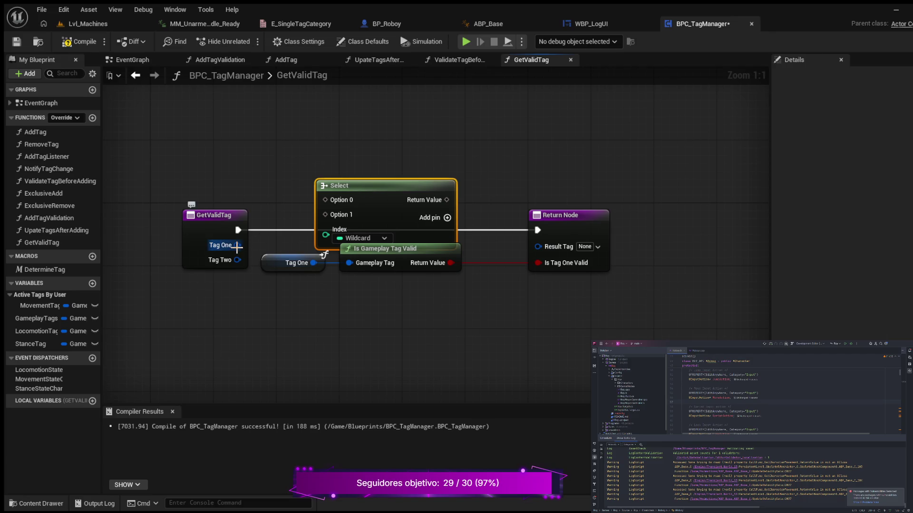
drag(237, 245, 325, 199)
drag(238, 260, 325, 215)
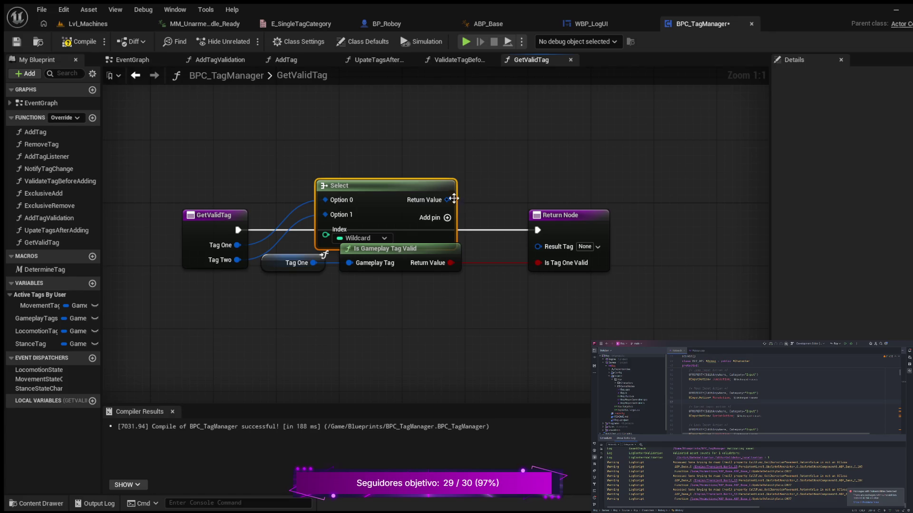
drag(447, 200, 535, 247)
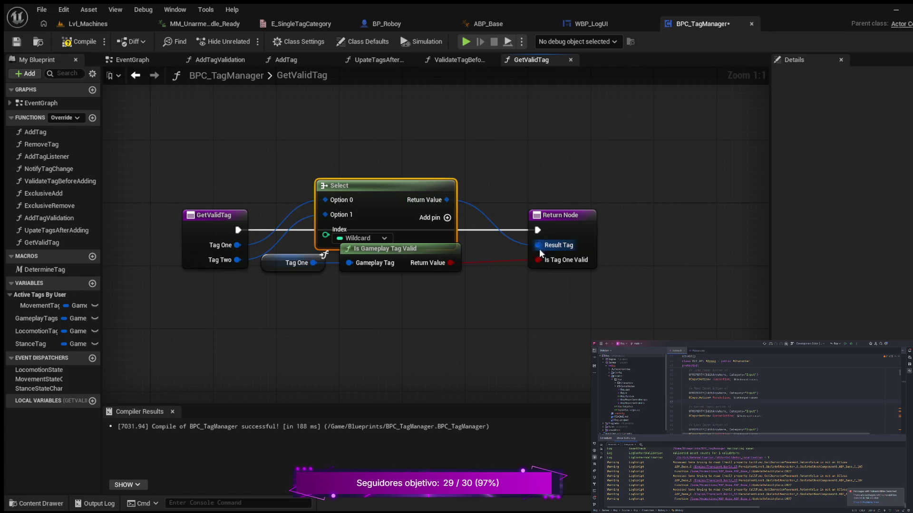
Rearrange the TagOne getter, validity check and Select nodes, straightening their connections.
drag(276, 262, 276, 361)
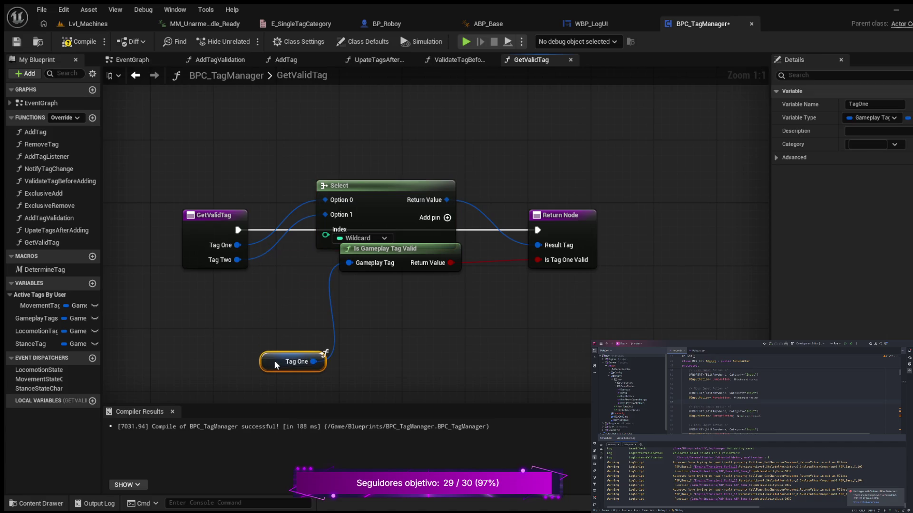
mouse_move(425, 252)
mouse_down()
mouse_move(457, 338)
mouse_move(430, 358)
mouse_up()
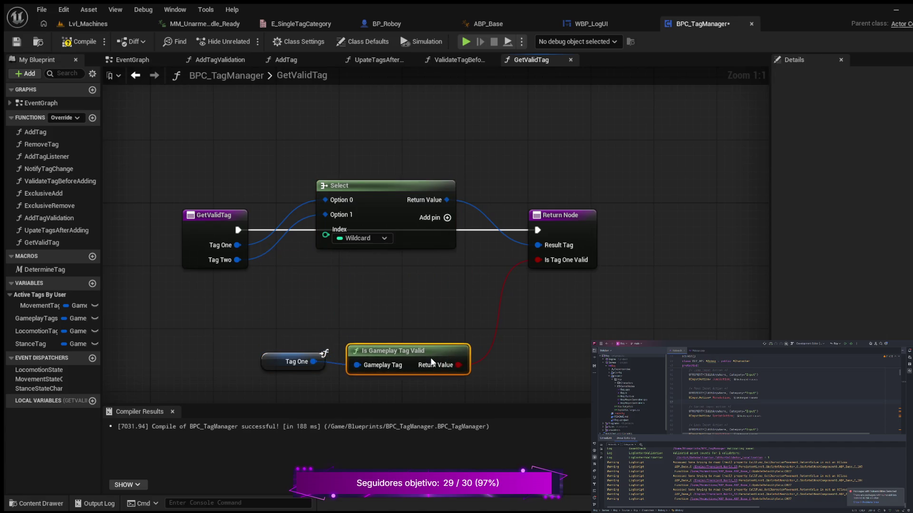
drag(398, 188, 395, 242)
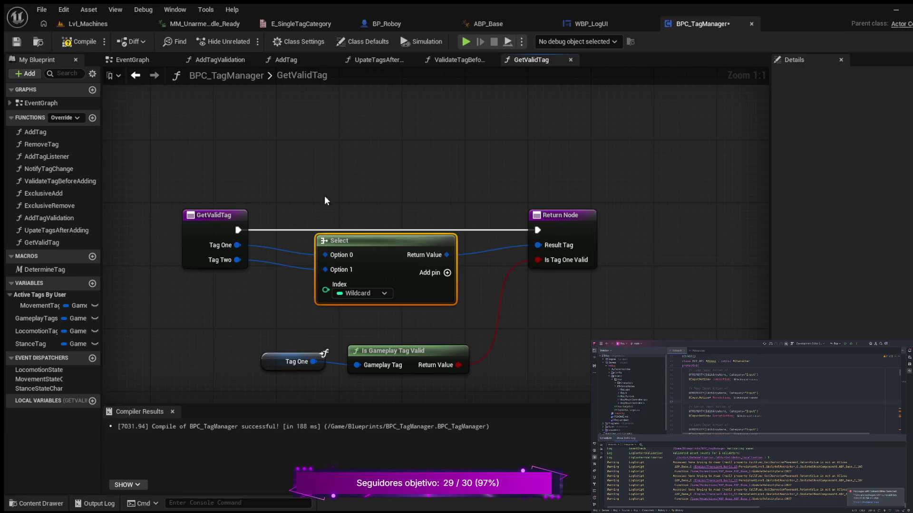
drag(162, 174, 596, 248)
key(q)
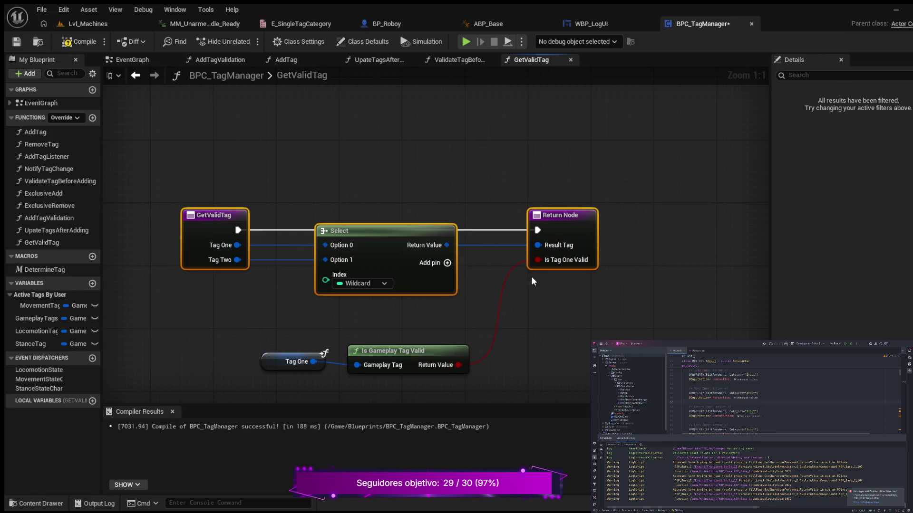
drag(548, 319, 560, 271)
click(228, 290)
drag(229, 290, 566, 349)
key(q)
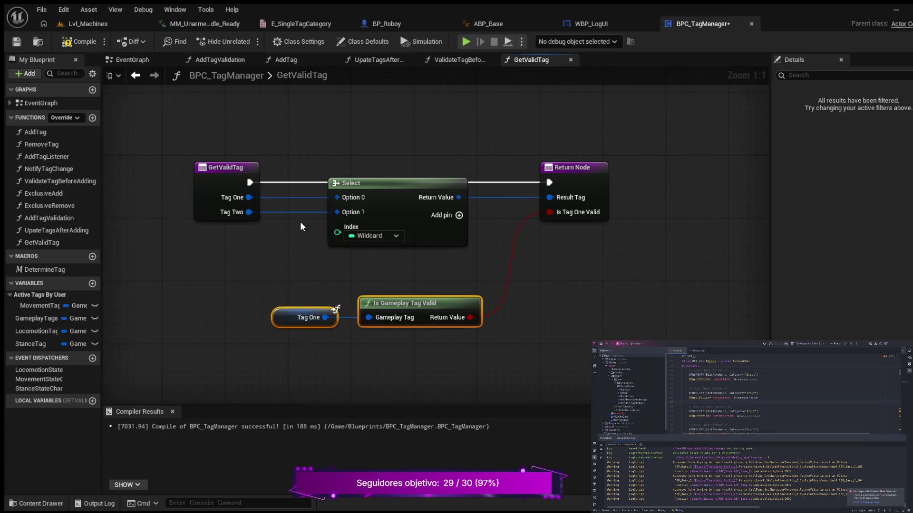
mouse_move(370, 298)
mouse_down()
mouse_move(380, 297)
mouse_move(368, 278)
mouse_up()
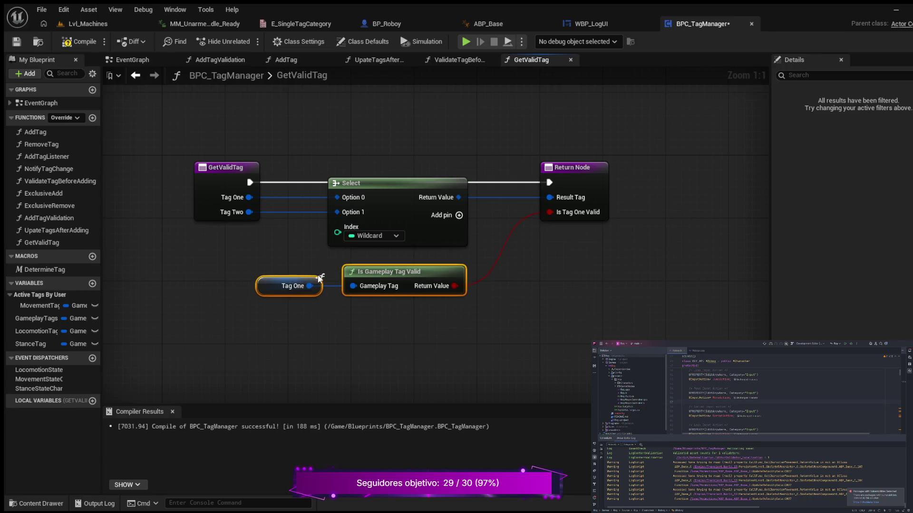
Compile the blueprint, exposing three errors from the Select node's unconnected wildcard Index.
click(82, 41)
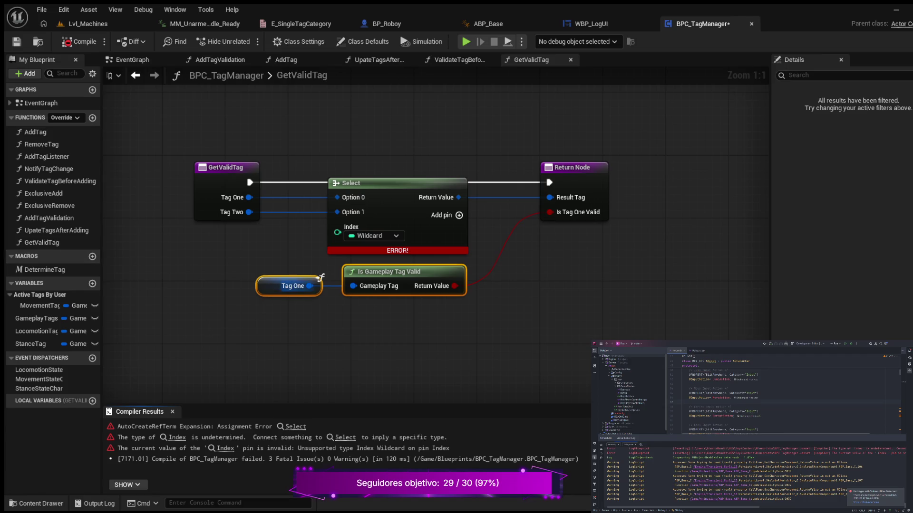
drag(407, 316, 407, 324)
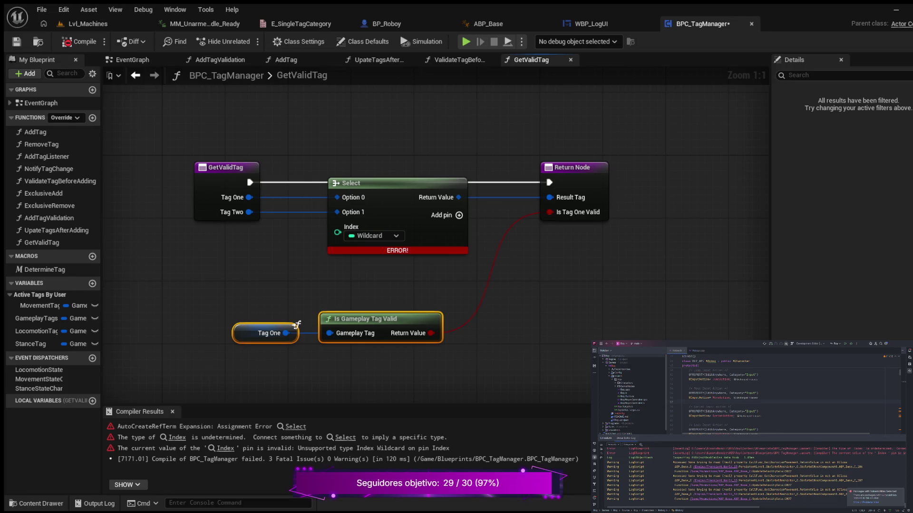
drag(366, 275, 329, 285)
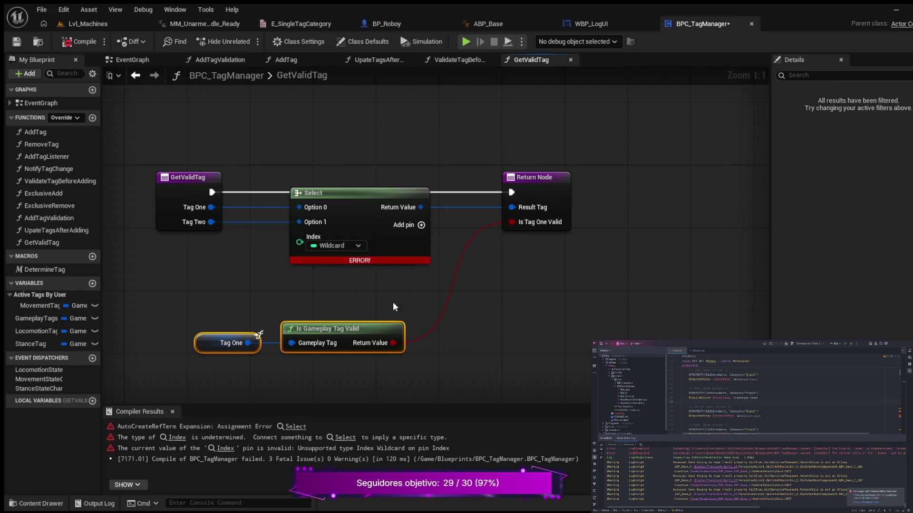
drag(393, 343, 211, 301)
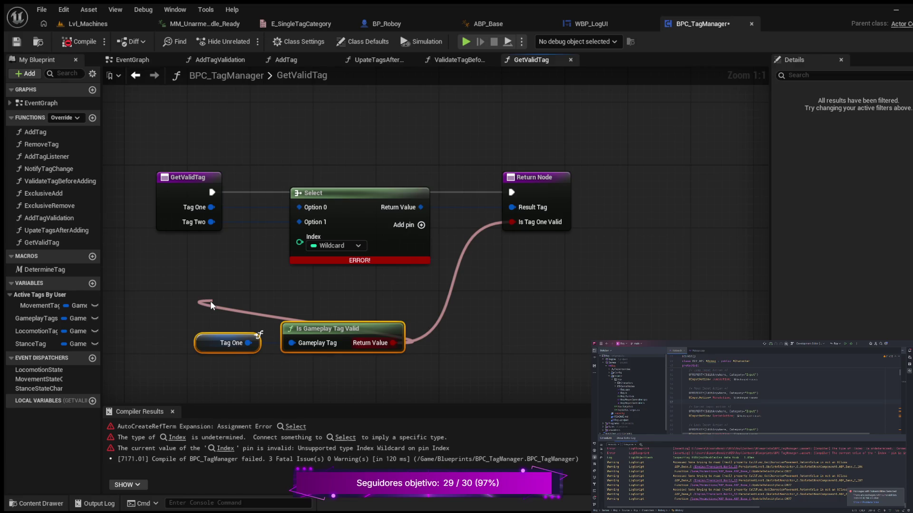
Feed the Is Gameplay Tag Valid result through a NOT node into Select's Index, placed below Select.
drag(210, 300, 211, 304)
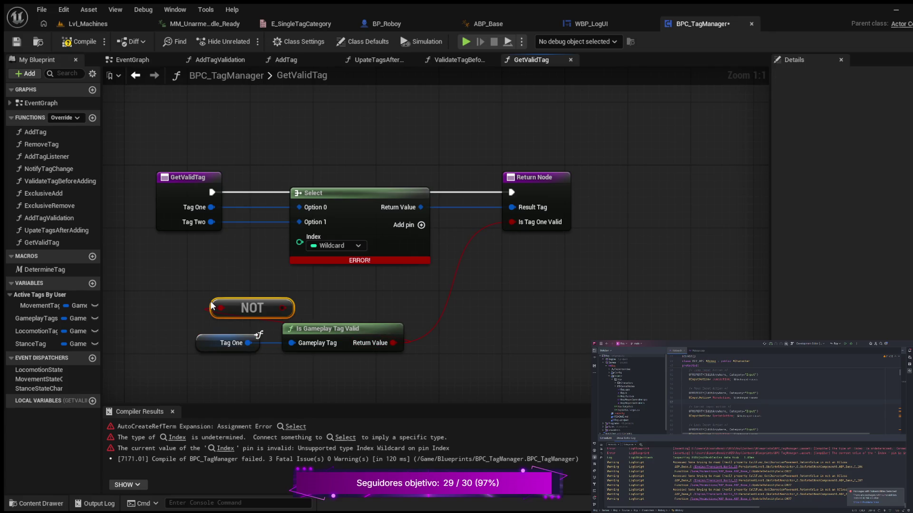
mouse_move(283, 308)
mouse_down()
mouse_move(264, 253)
mouse_move(301, 245)
mouse_up()
mouse_move(243, 307)
mouse_down()
mouse_move(256, 295)
mouse_move(243, 276)
mouse_move(277, 276)
mouse_up()
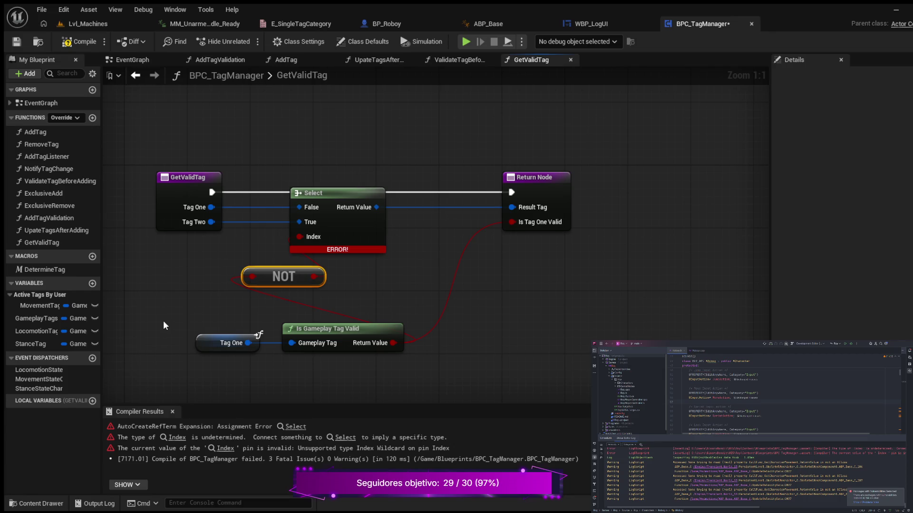
mouse_move(164, 322)
mouse_down()
mouse_move(261, 351)
mouse_move(392, 344)
mouse_move(293, 304)
mouse_move(460, 283)
mouse_move(475, 314)
mouse_move(531, 373)
mouse_up()
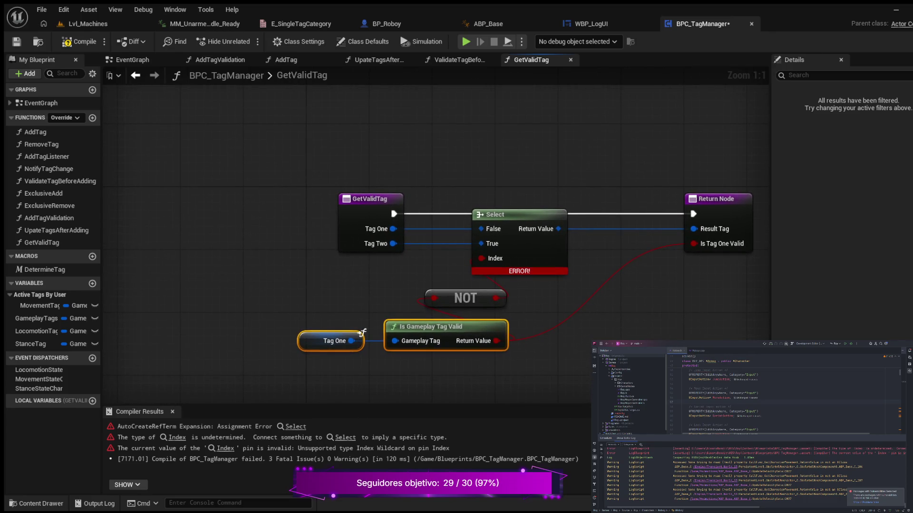